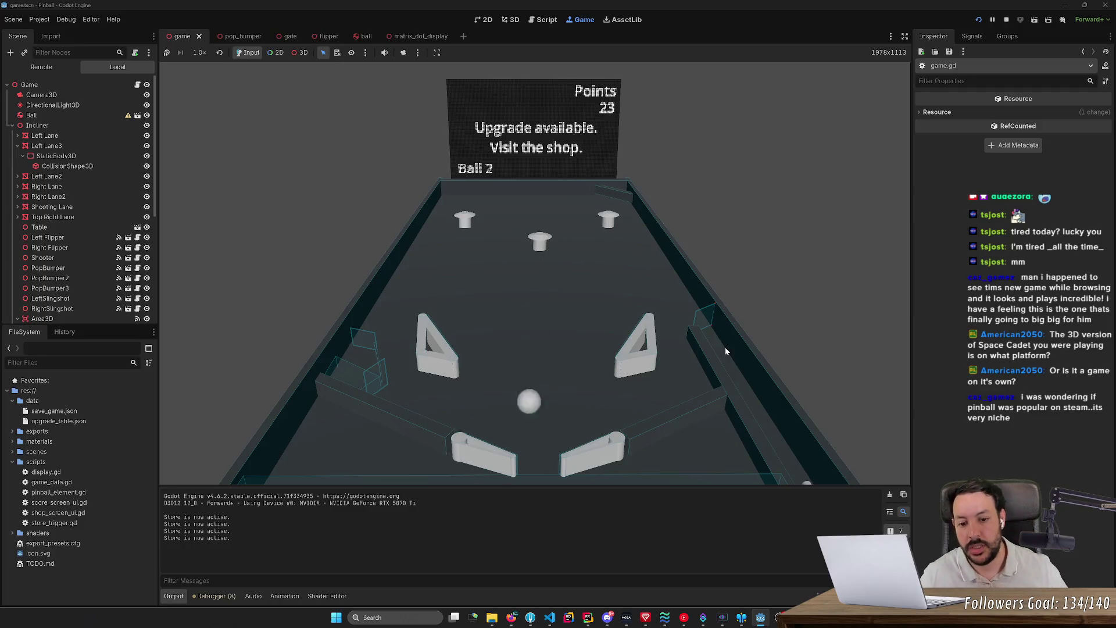
Switch to Firefox and search Google for 'virtual pinball' in a new tab
click(511, 622)
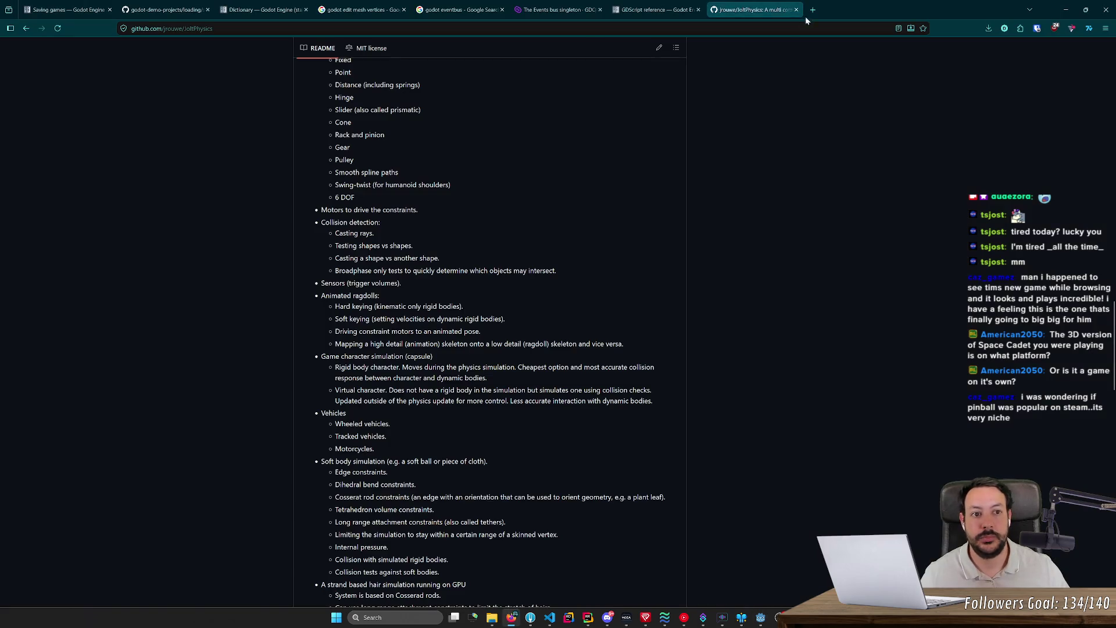
click(812, 9)
text(virtual pinball)
key(Return)
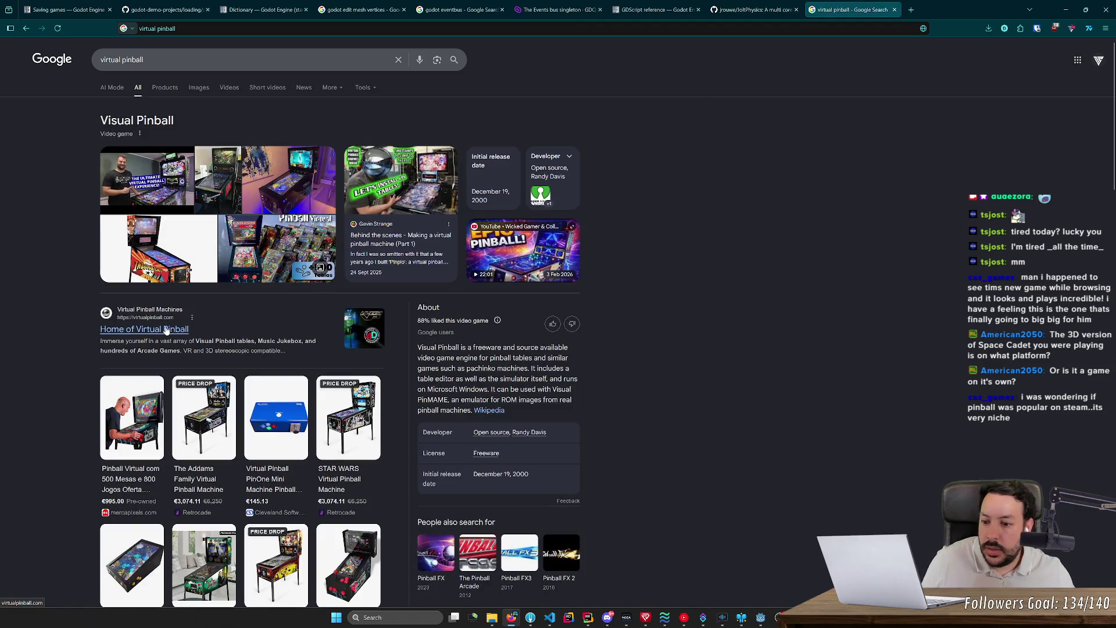
Change the search query to 'visual pinball'
click(122, 59)
key(BackSpace)
key(BackSpace)
key(BackSpace)
text(sual)
key(Return)
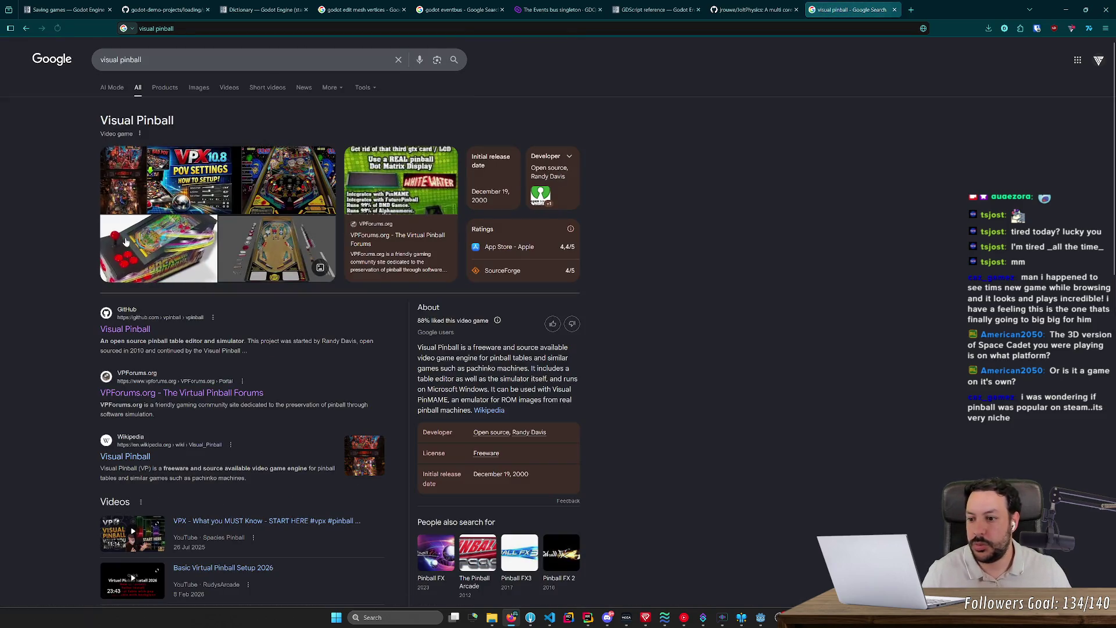
Look over the GitHub Visual Pinball project page, then return to the results
click(129, 330)
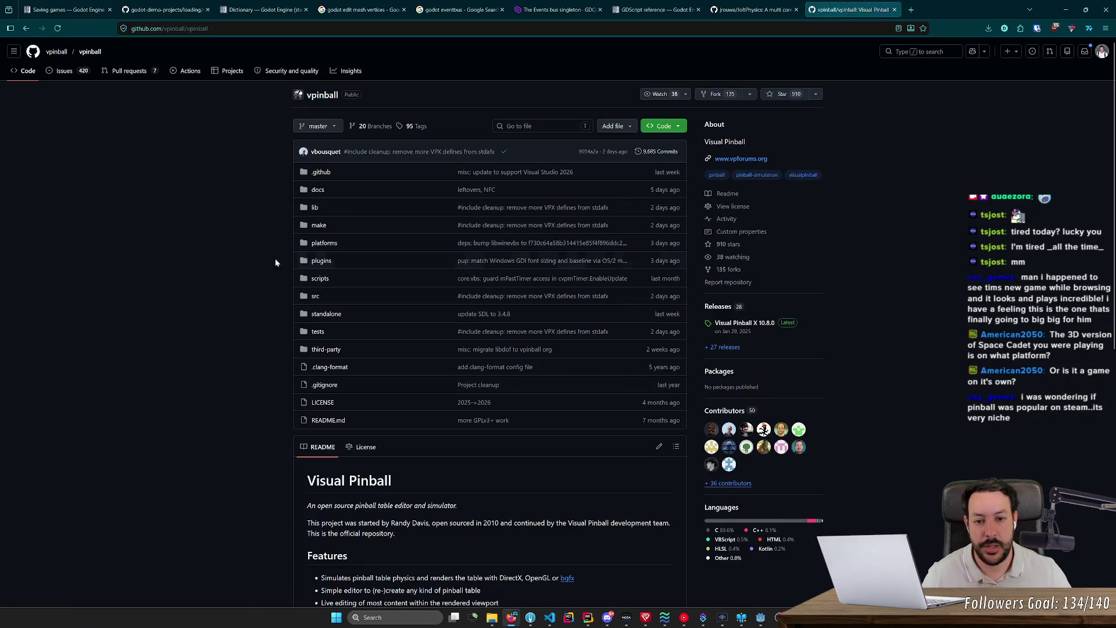
scroll(229, 266, down, 8)
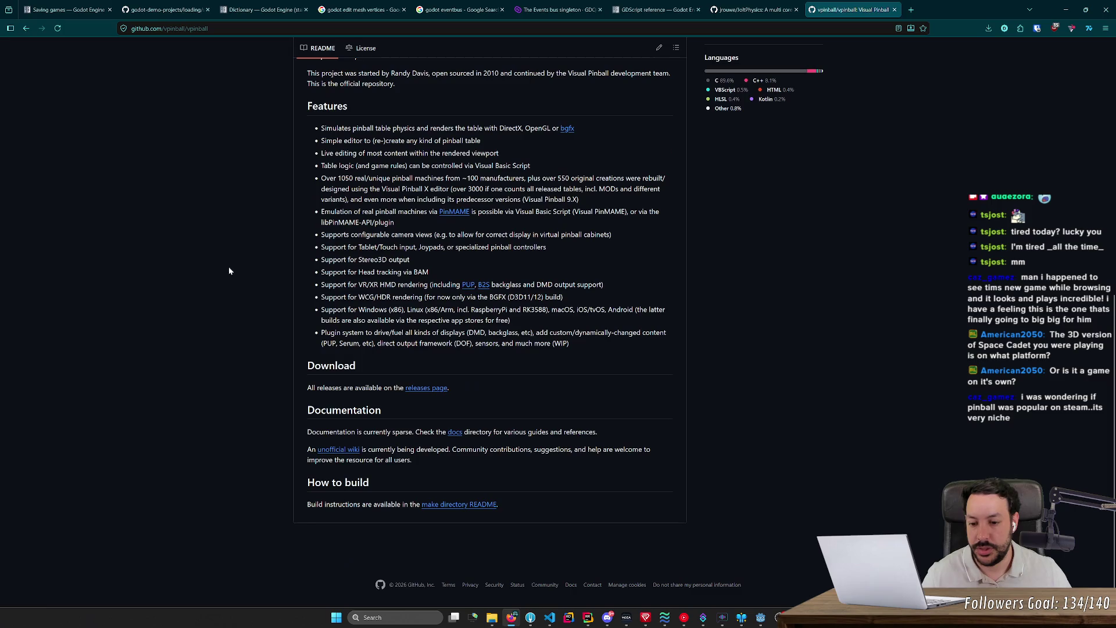
scroll(228, 266, up, 5)
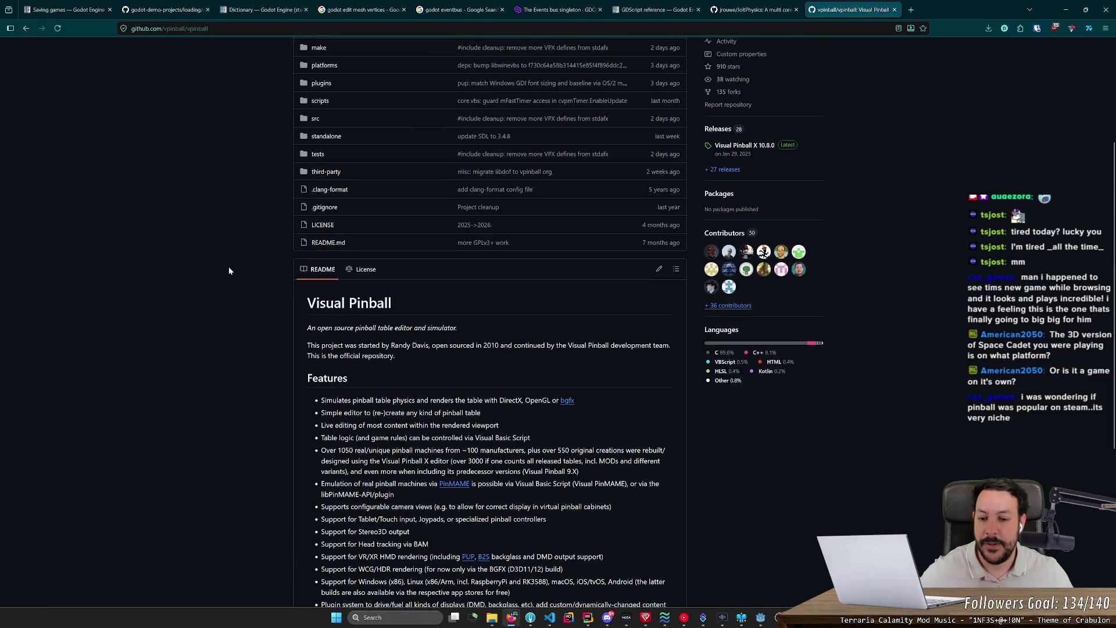
key(alt+Left)
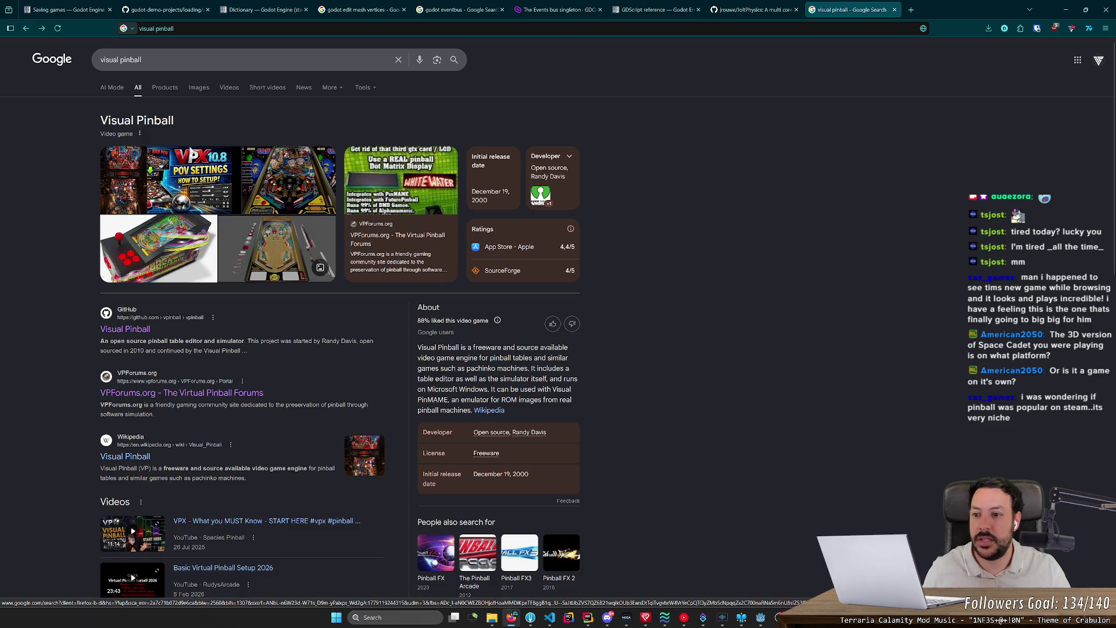
Check the image results, then open the VPForums.org virtual pinball forums
click(196, 88)
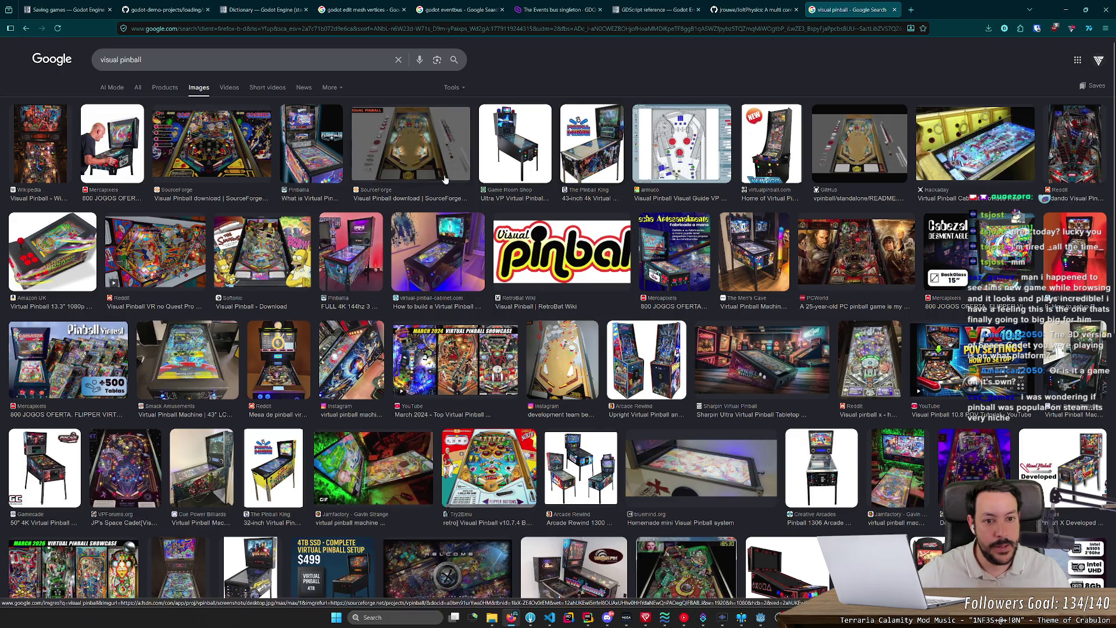
key(alt+Left)
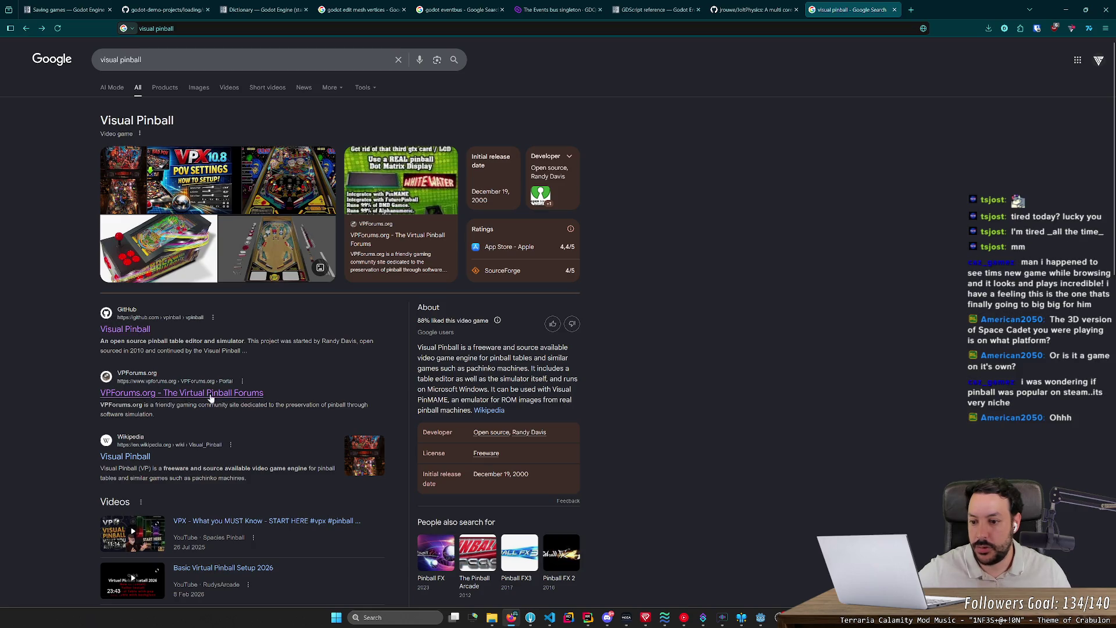
click(189, 397)
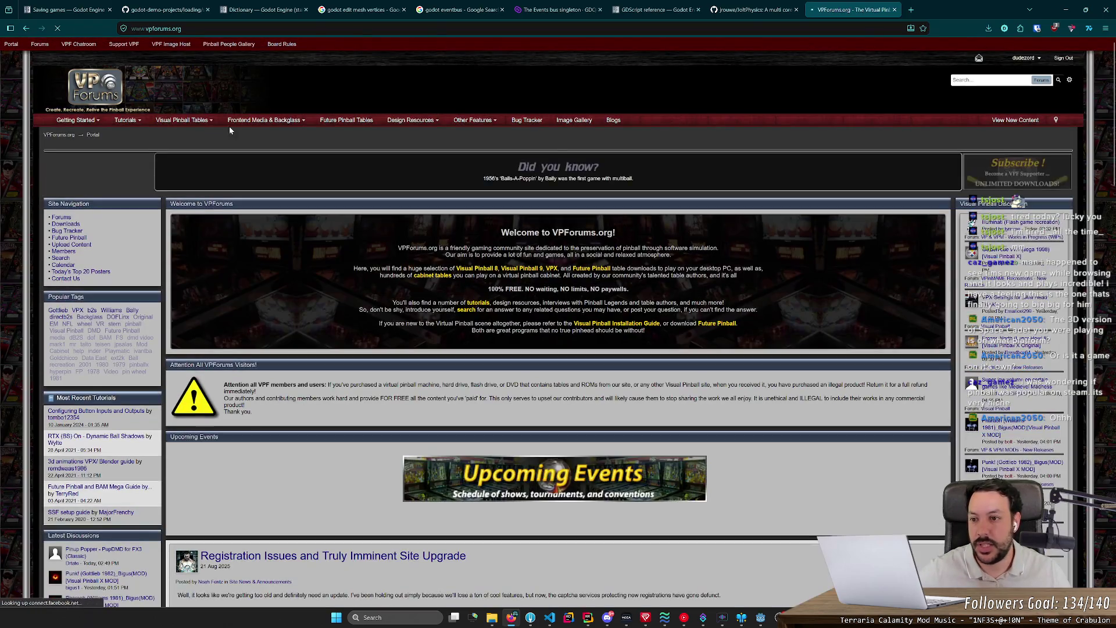
click(182, 120)
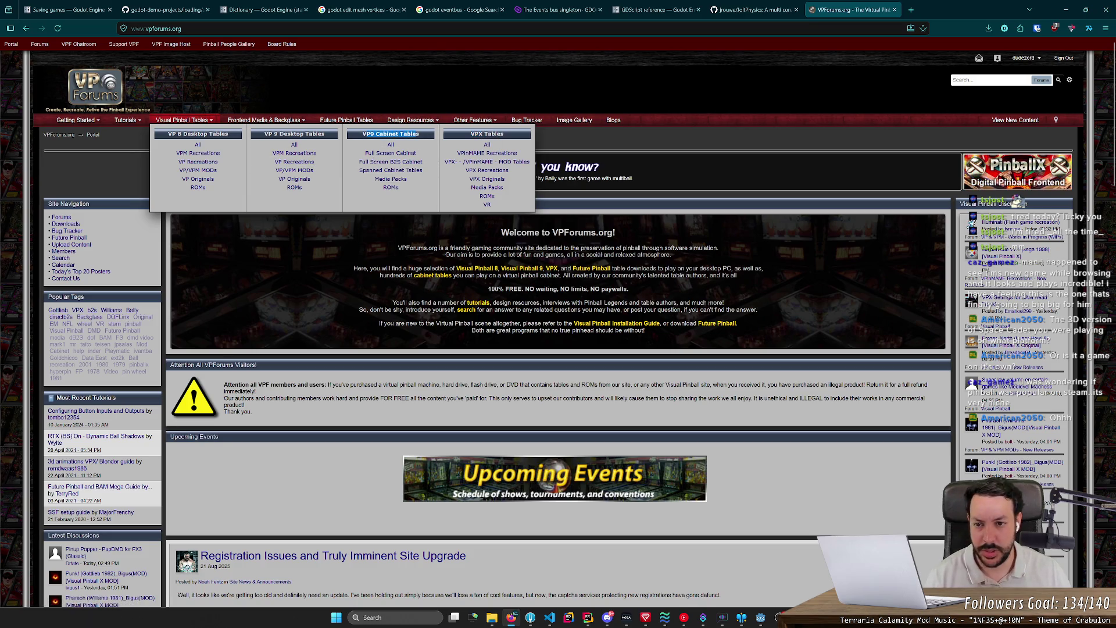
drag(278, 135, 176, 134)
click(176, 135)
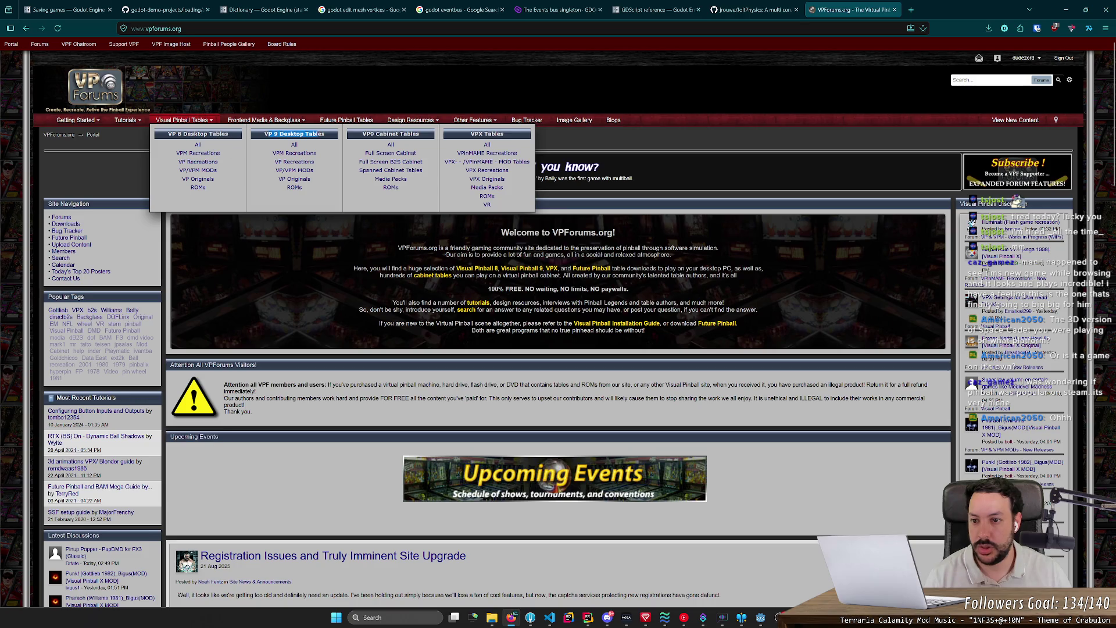
click(320, 138)
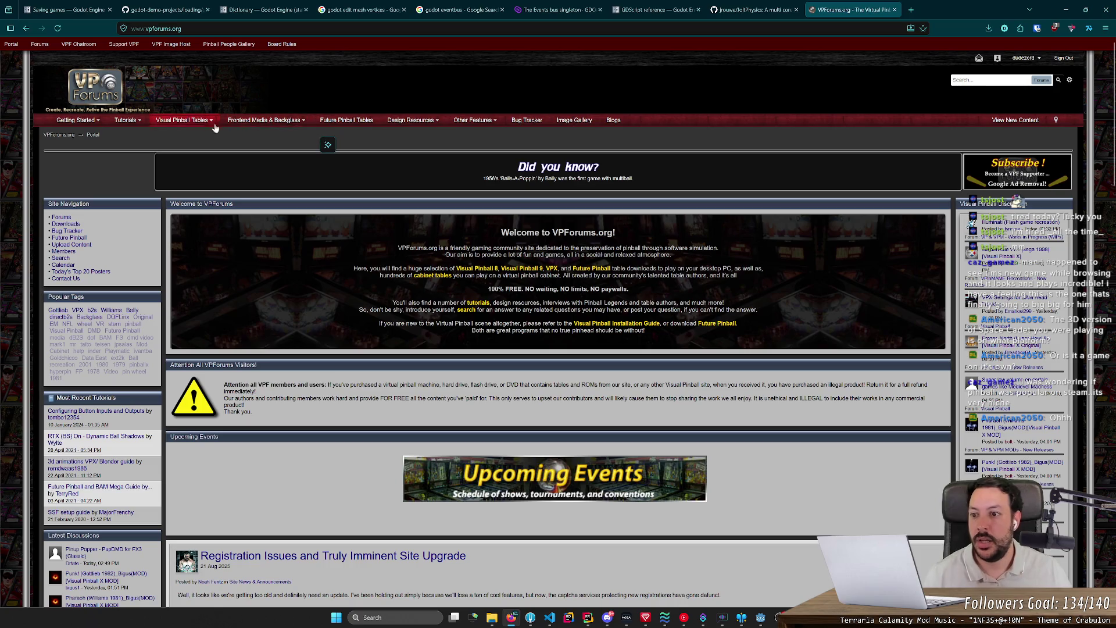
click(194, 122)
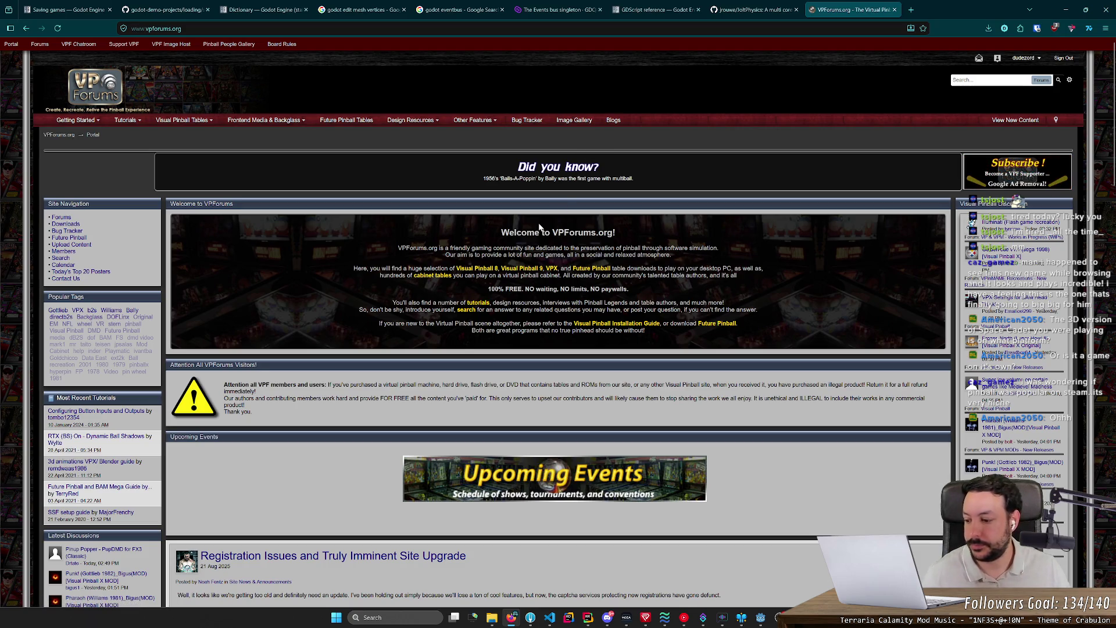
scroll(540, 226, down, 2)
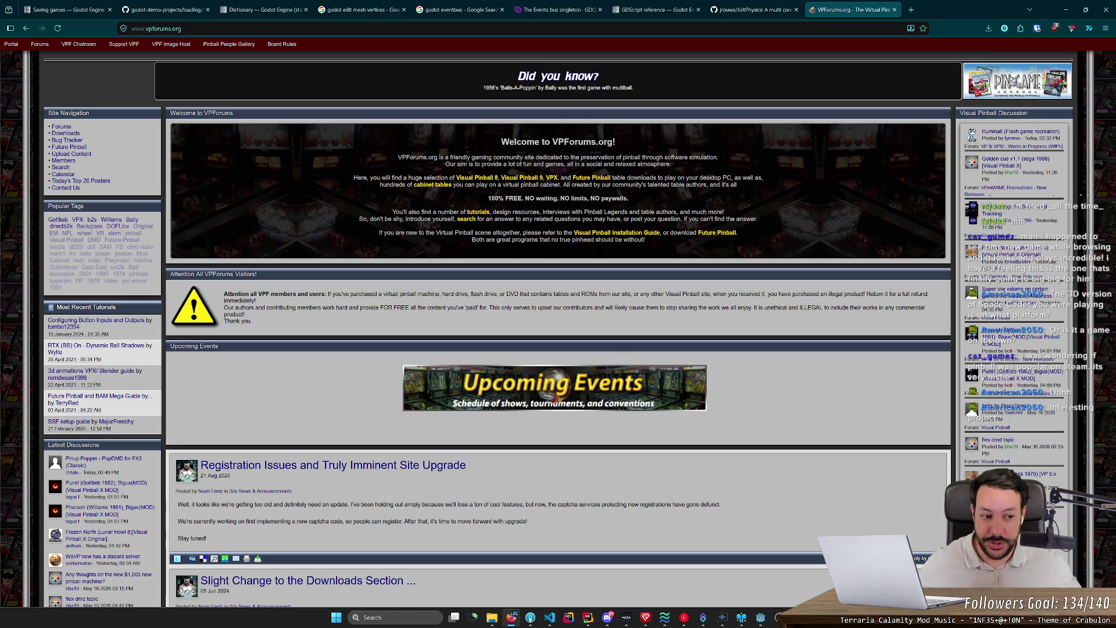
key(alt+Left)
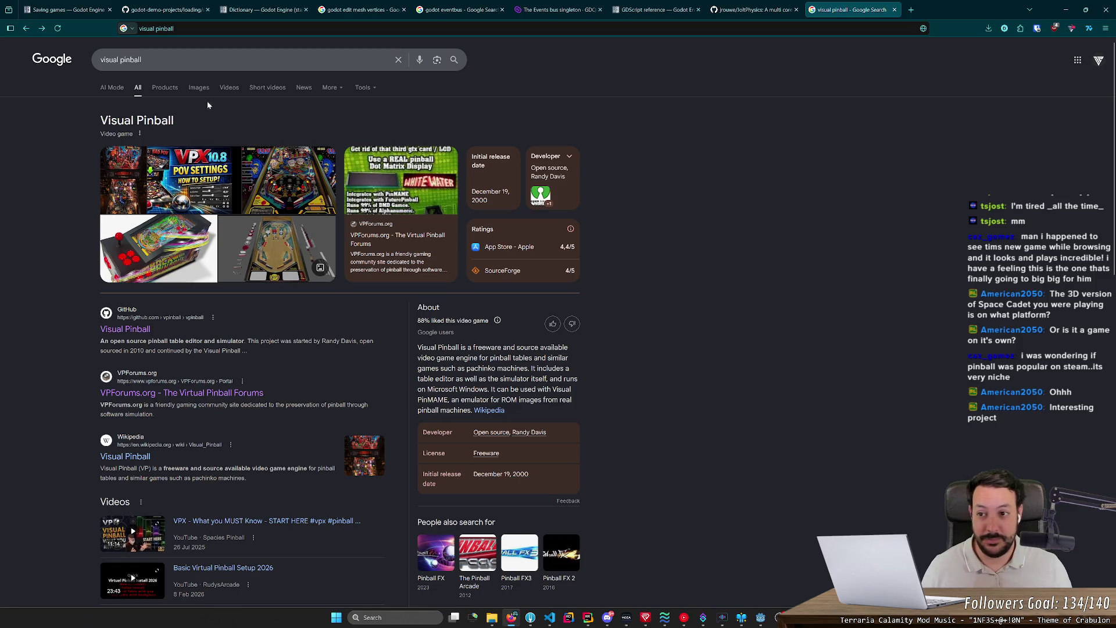
Preview the Simpsons pinball images, then open the Simpsons Pinball Party video on YouTube
click(199, 88)
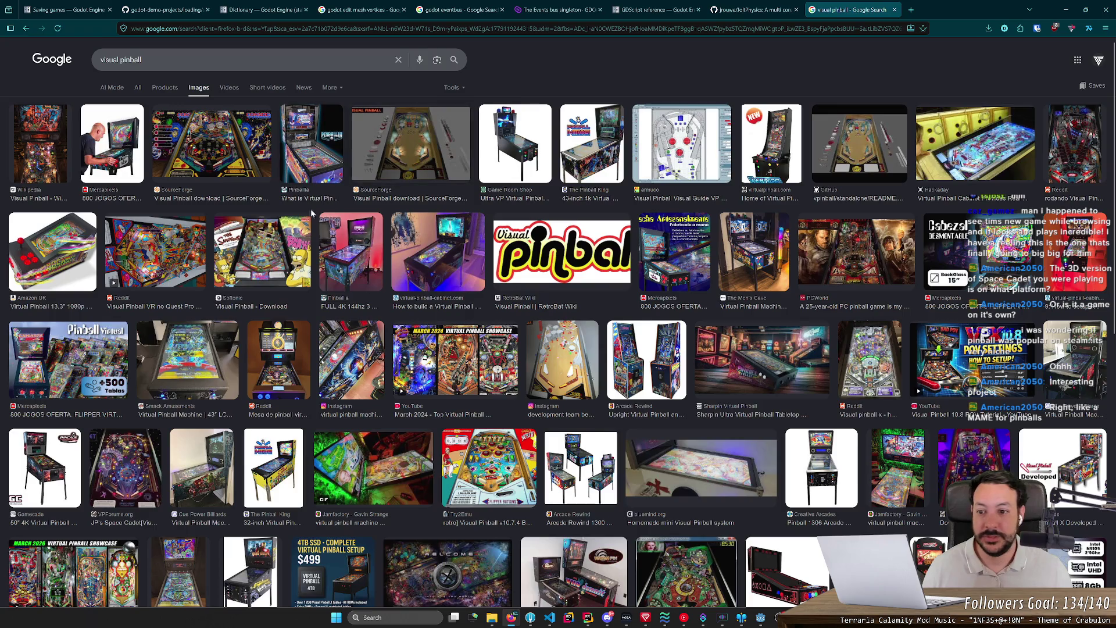
click(291, 232)
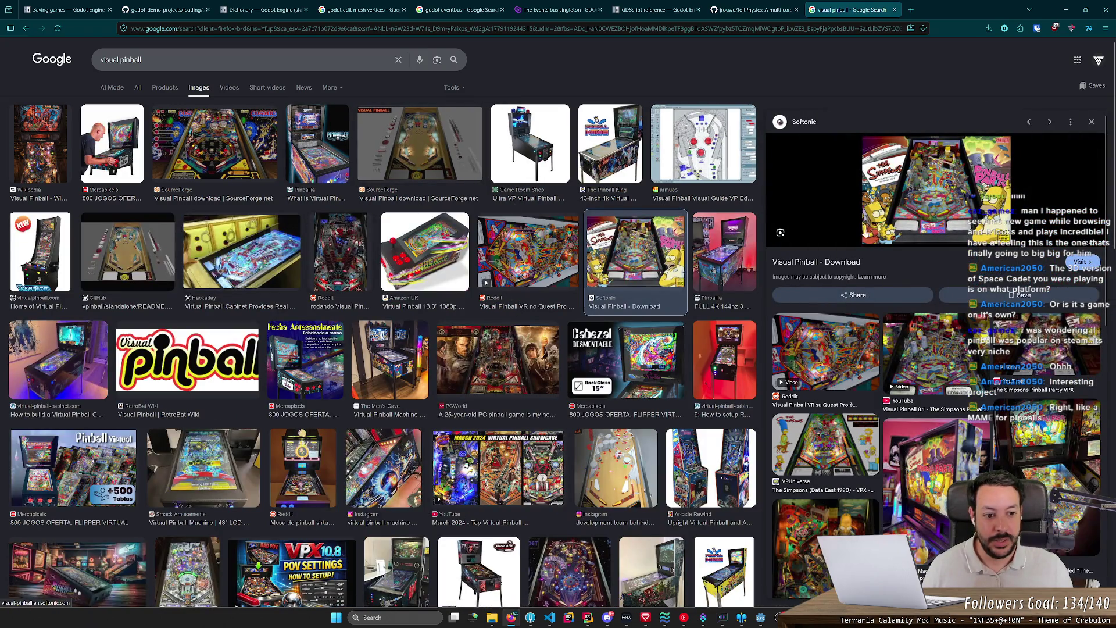
click(926, 345)
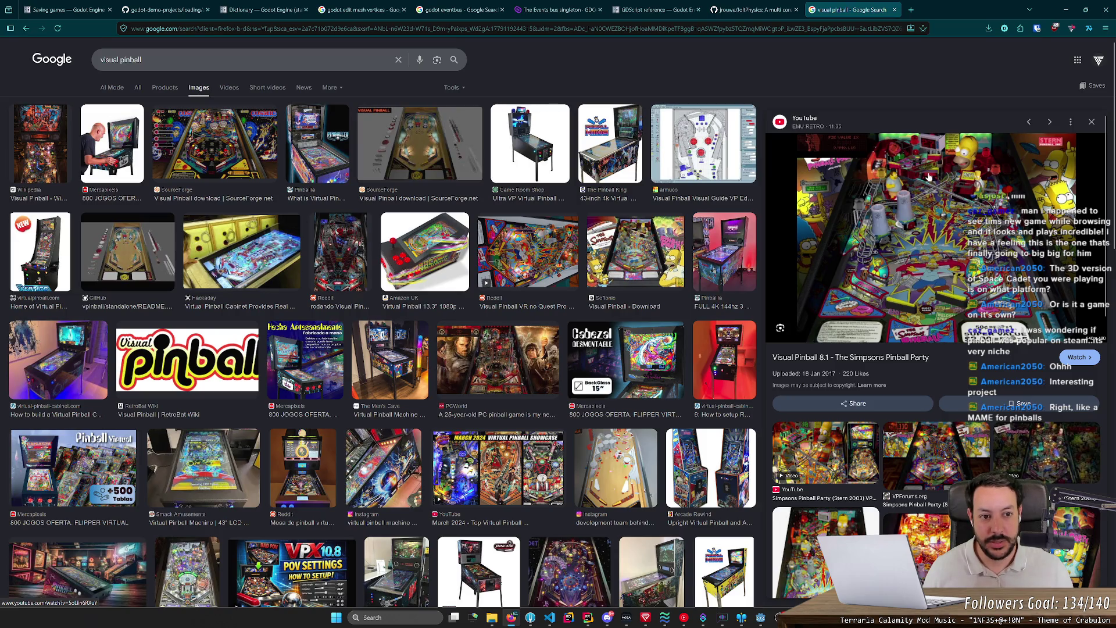
click(913, 193)
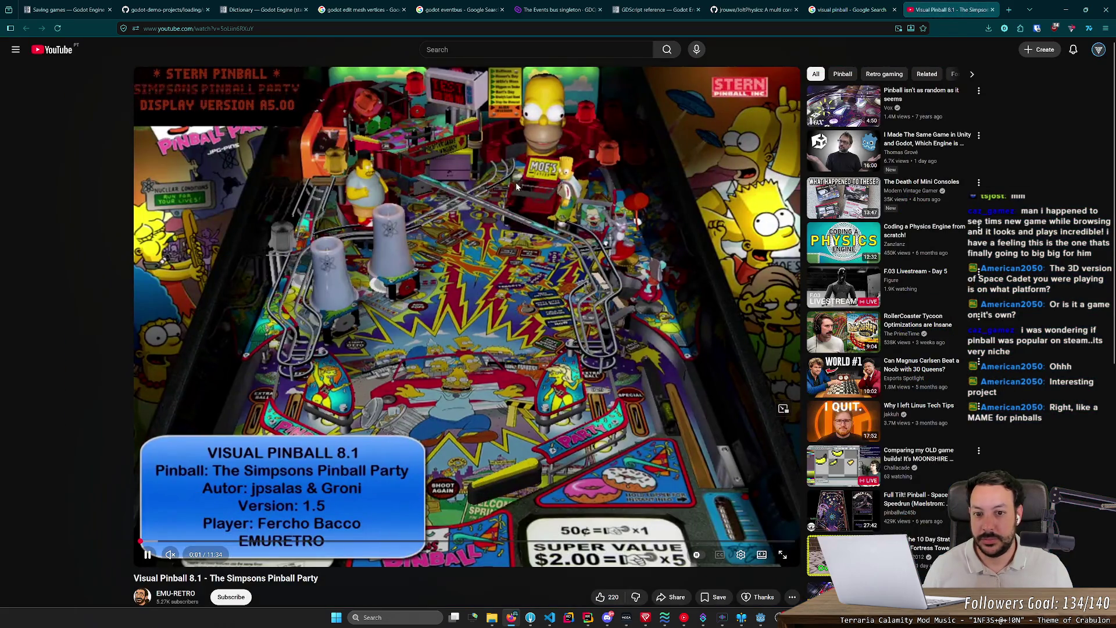
Pause the Simpsons Pinball Party video, skip ahead, and resume playback
click(492, 216)
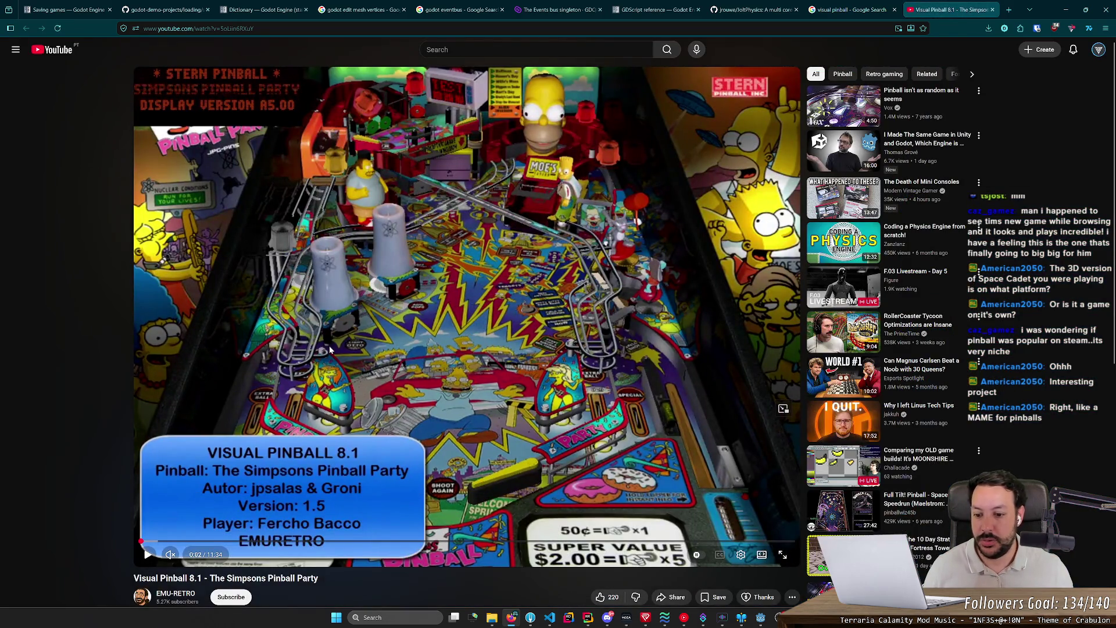
key(l)
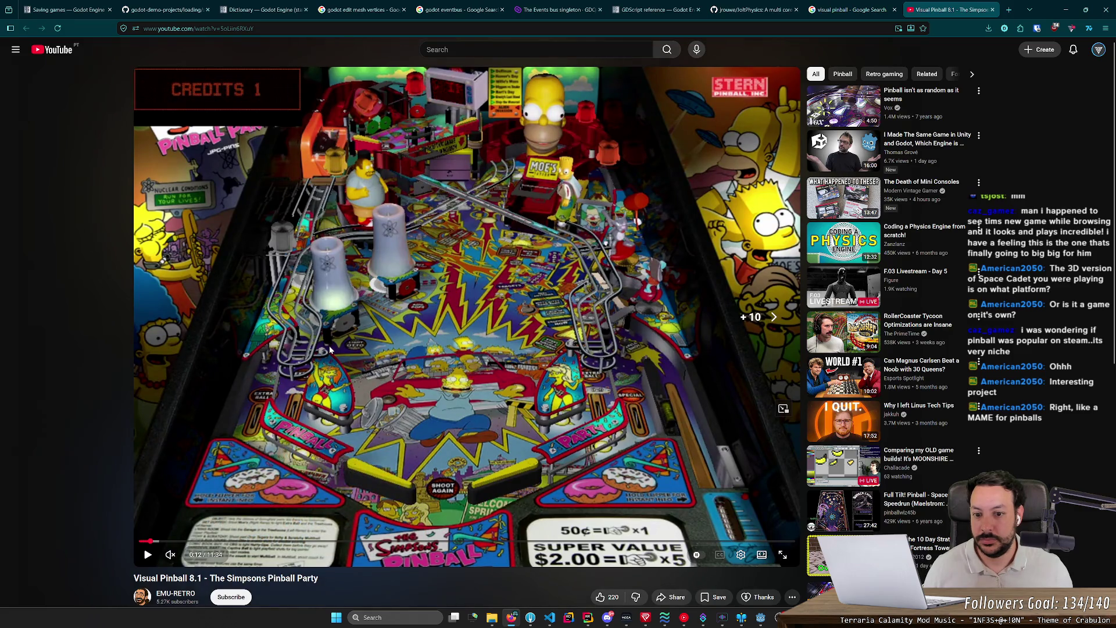
key(Right)
key(Right)
key(Right)
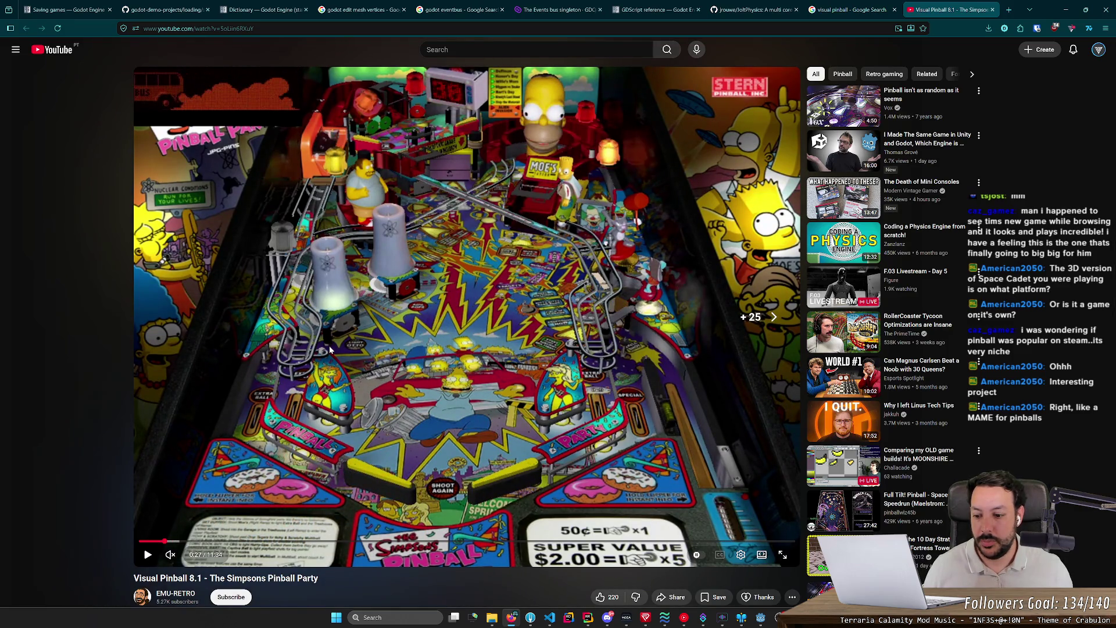
key(k)
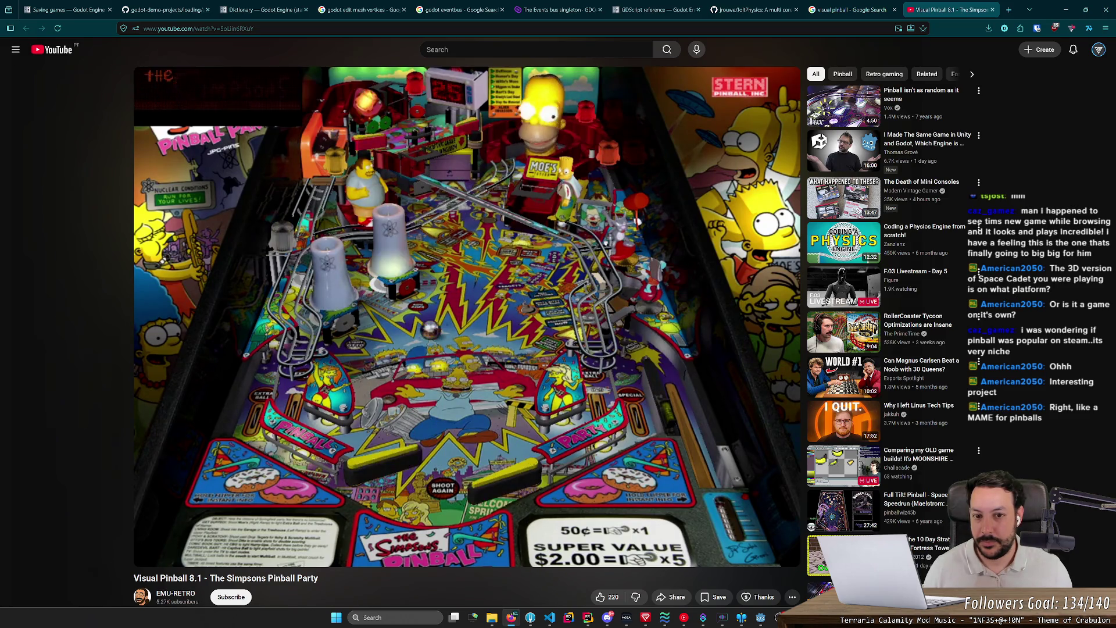
Close the video tab and preview the 'March 2024 - Top Virtual Pinball Releases' video
mouse_move(358, 329)
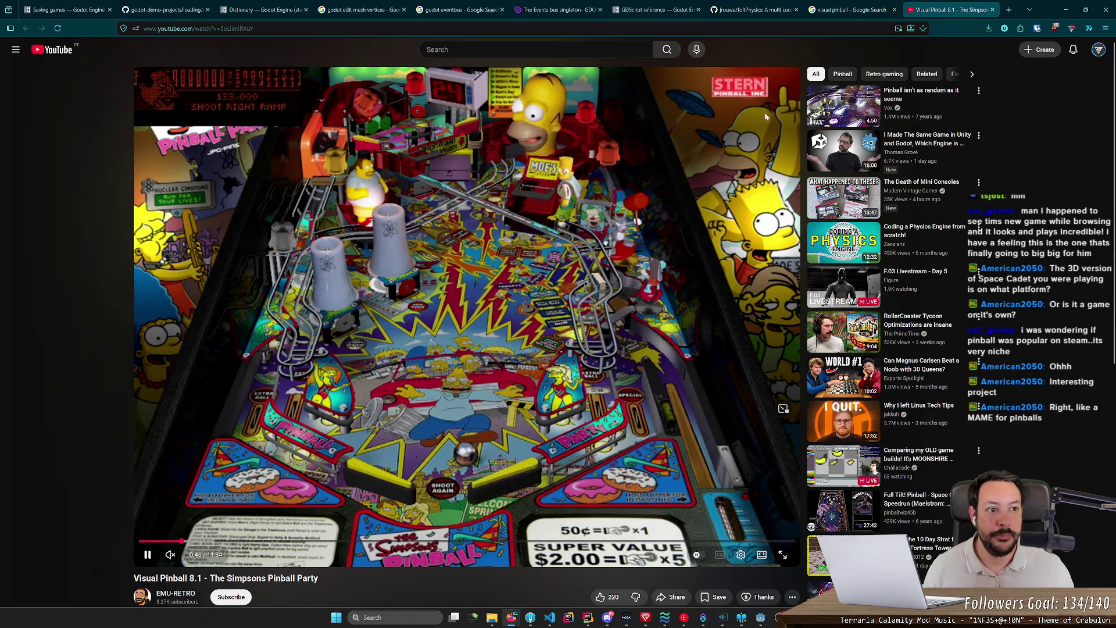
key(ctrl+w)
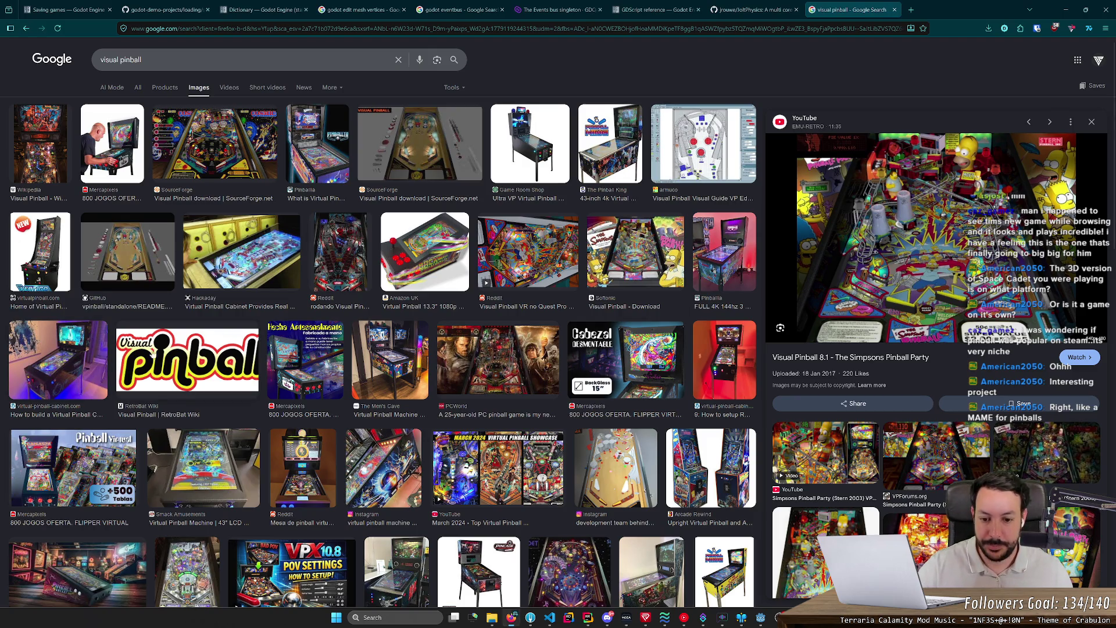
click(482, 440)
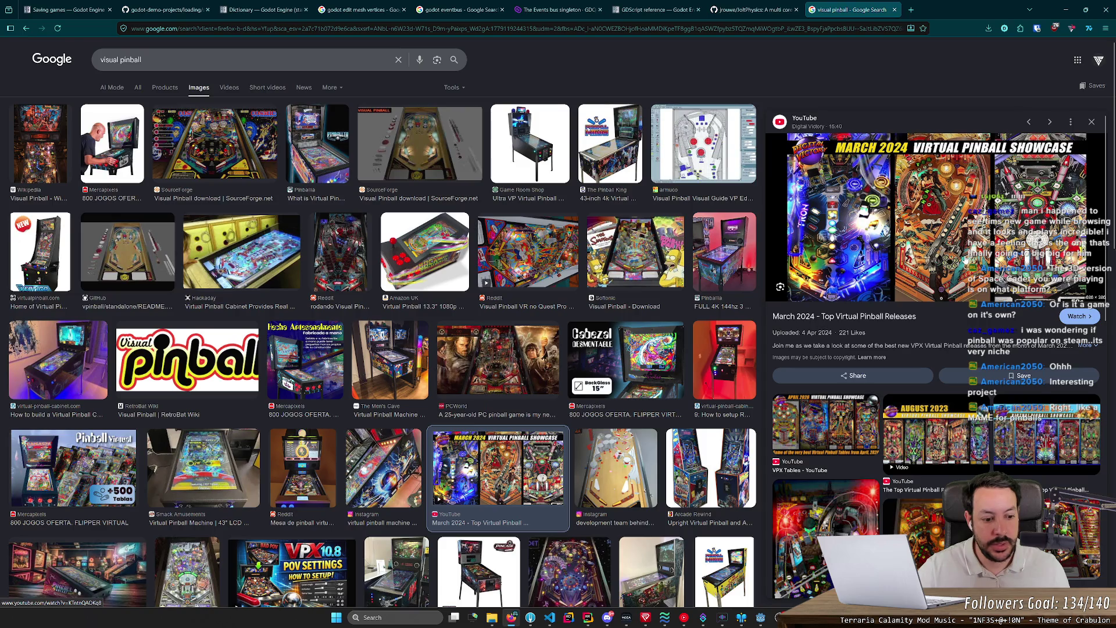
Preview the Gamecade 50" 4K pinball machine image, then close the visual pinball results tab
scroll(652, 408, down, 3)
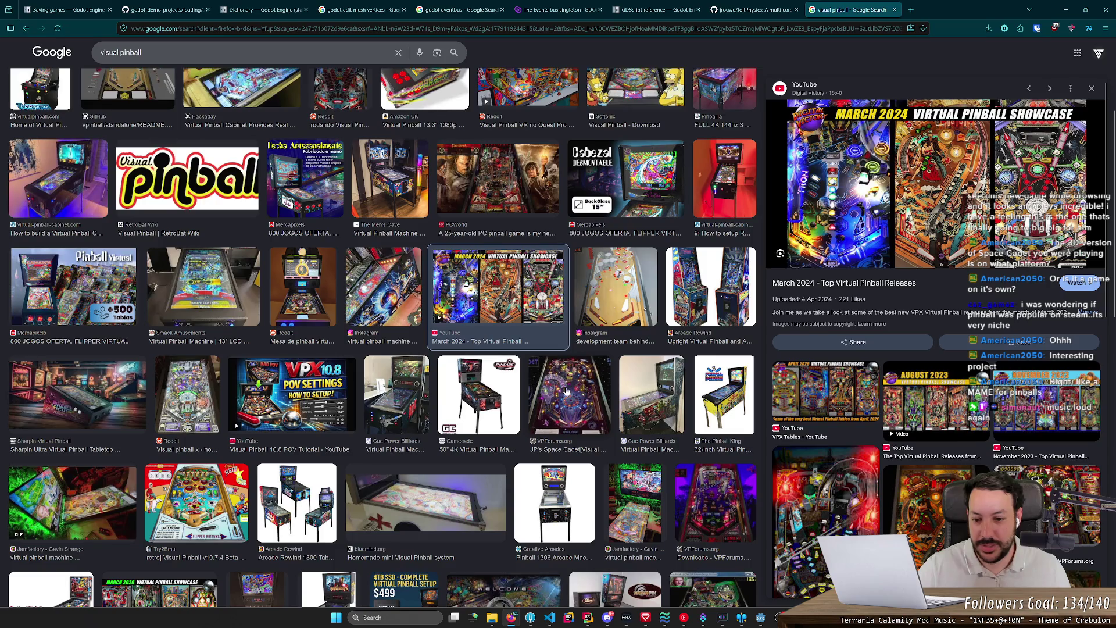
click(489, 388)
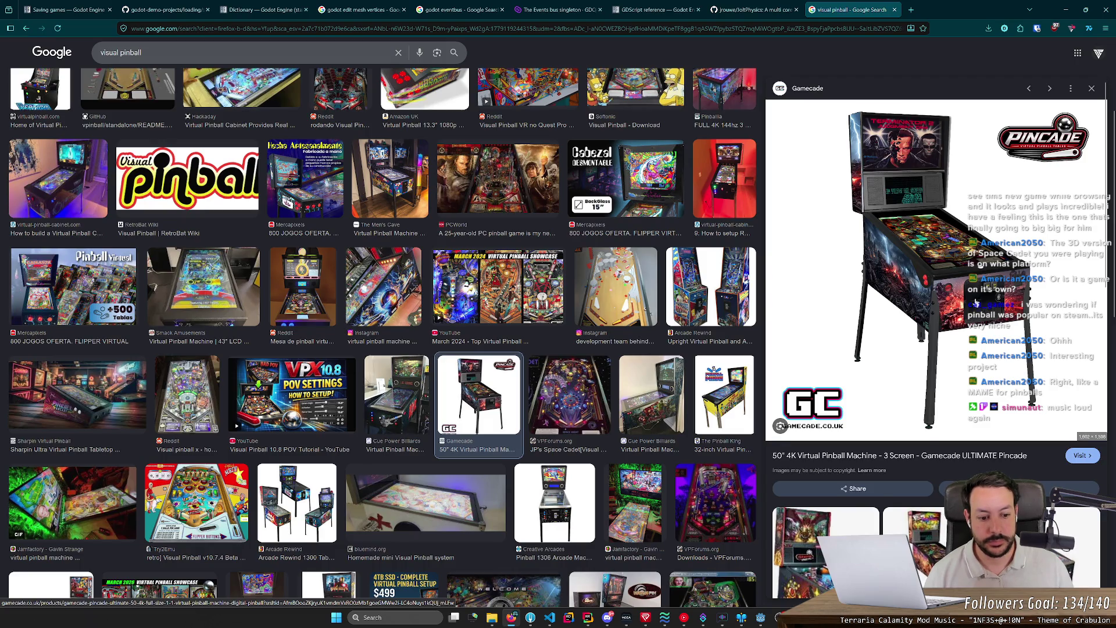
scroll(974, 305, down, 1)
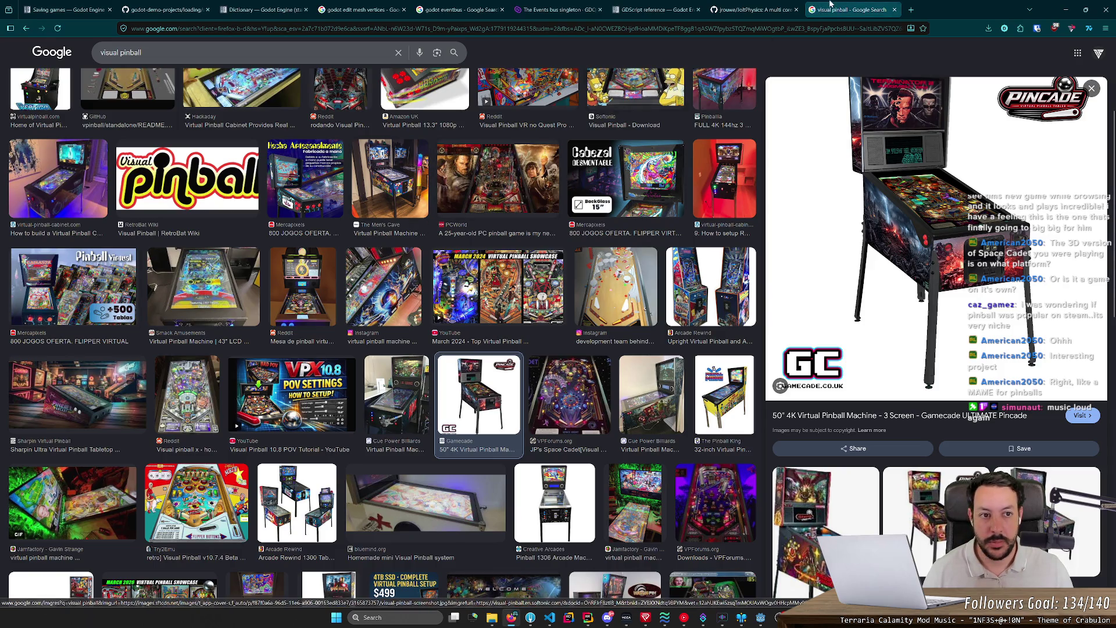
key(ctrl+w)
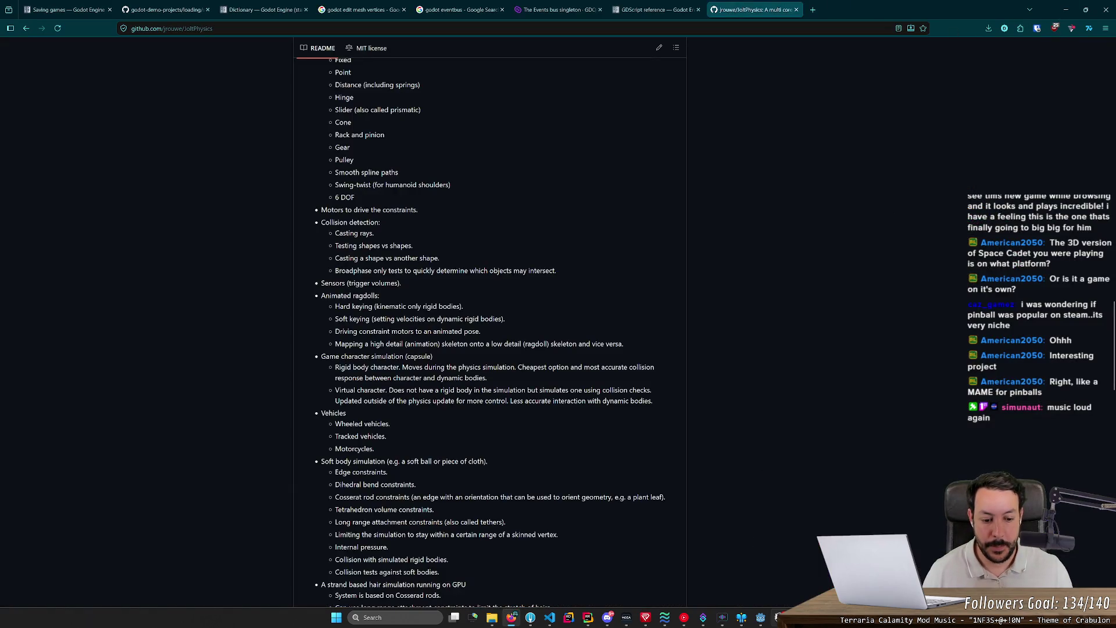
click(777, 617)
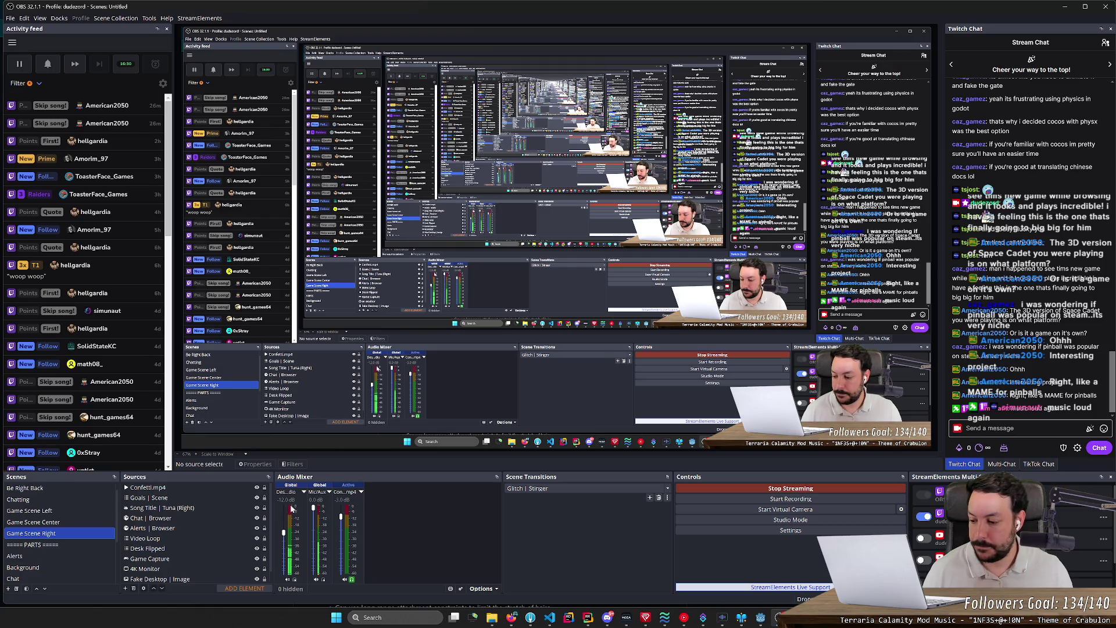
click(1061, 10)
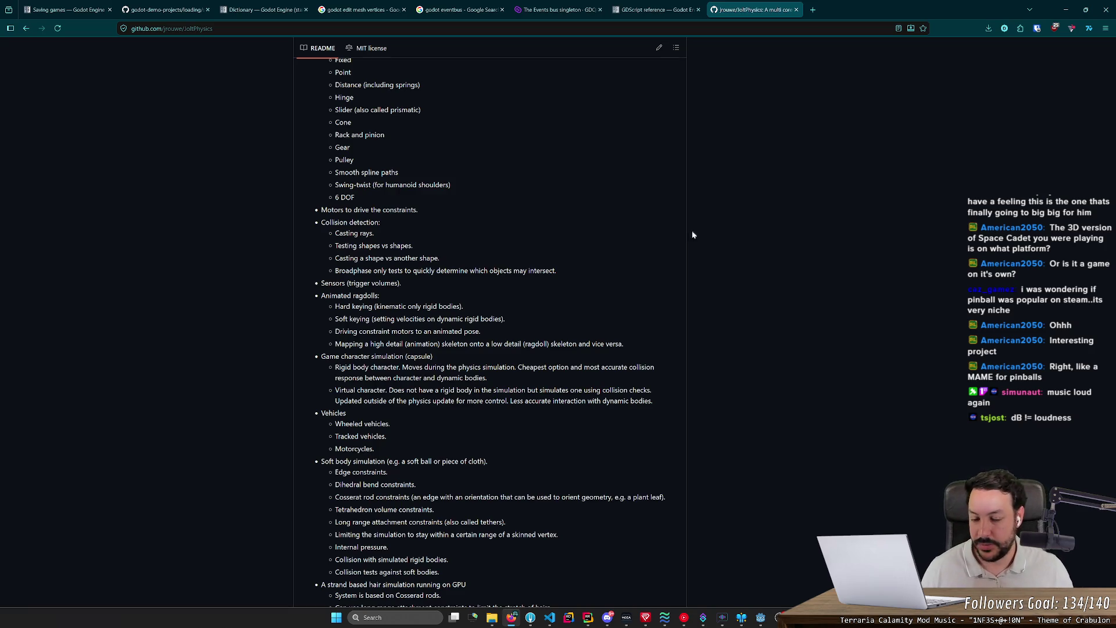
Autoscroll further through the JoltPhysics README, then open a new tab with 'live flipper catch'
key(alt+Tab)
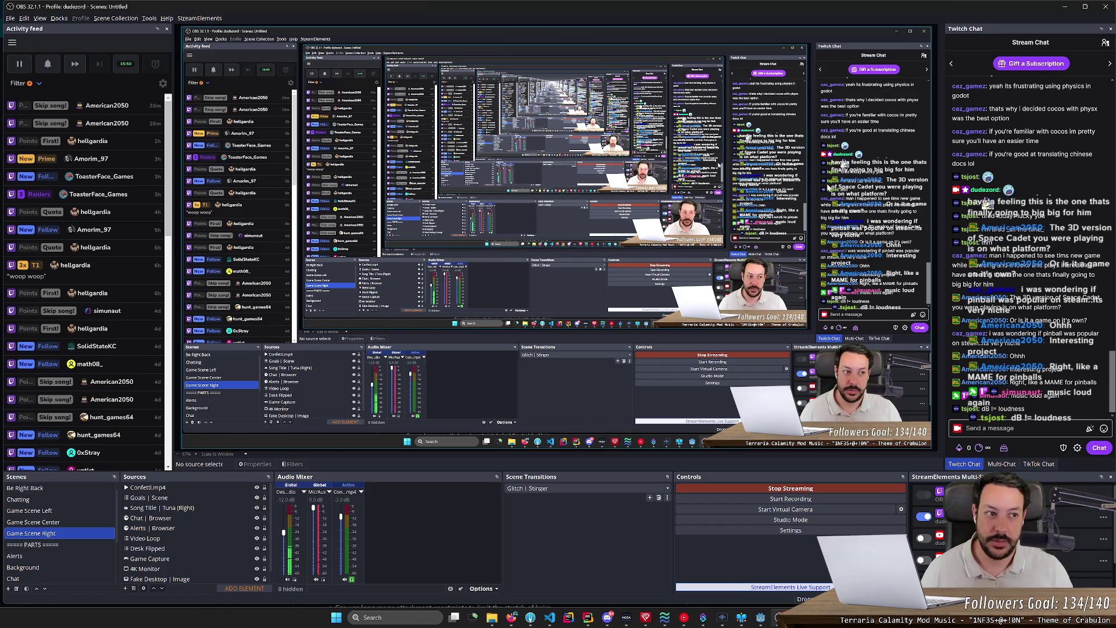
key(alt+Tab)
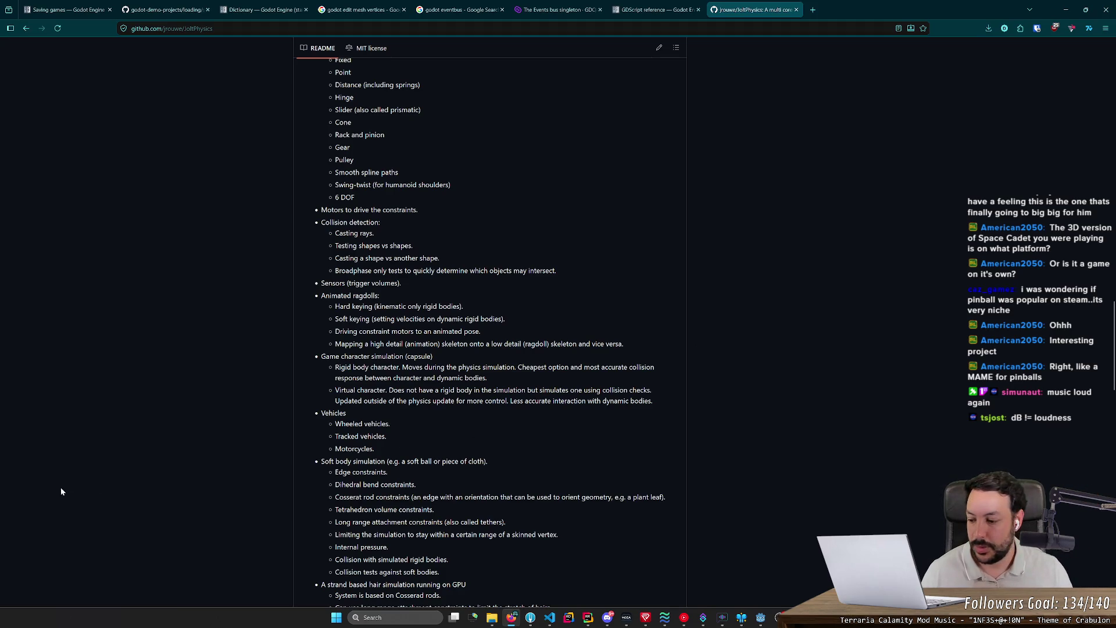
click(344, 220)
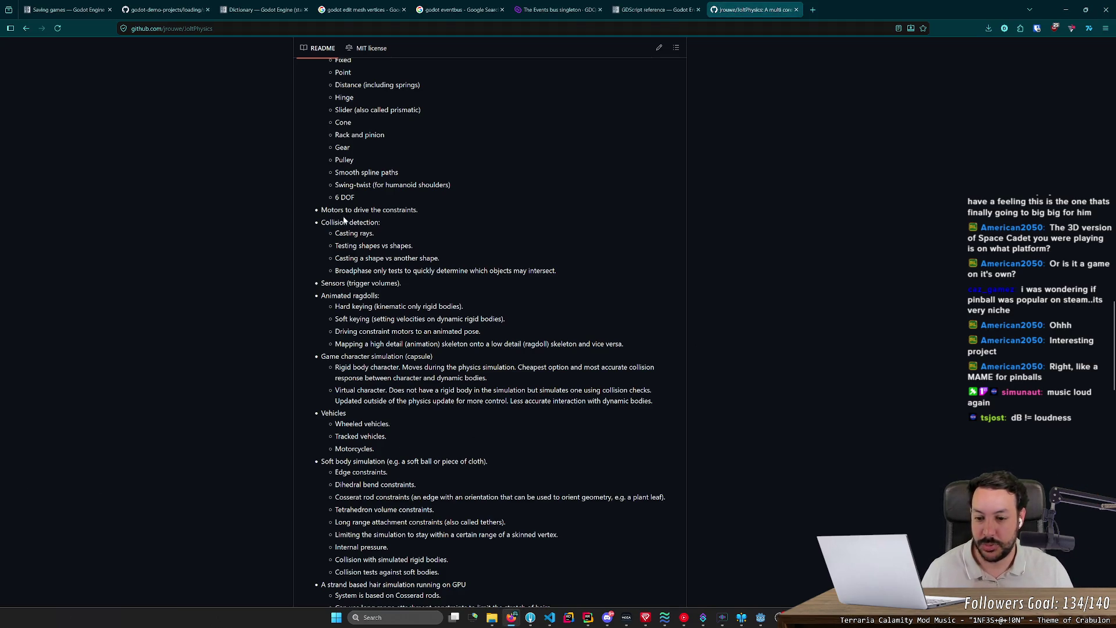
middle_click(359, 211)
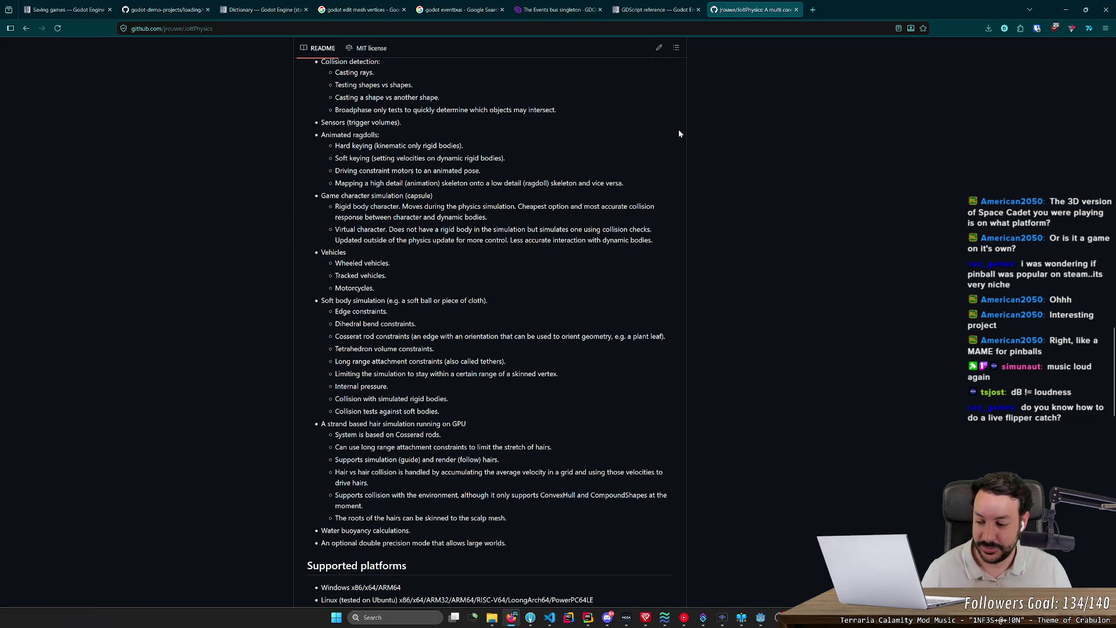
click(813, 9)
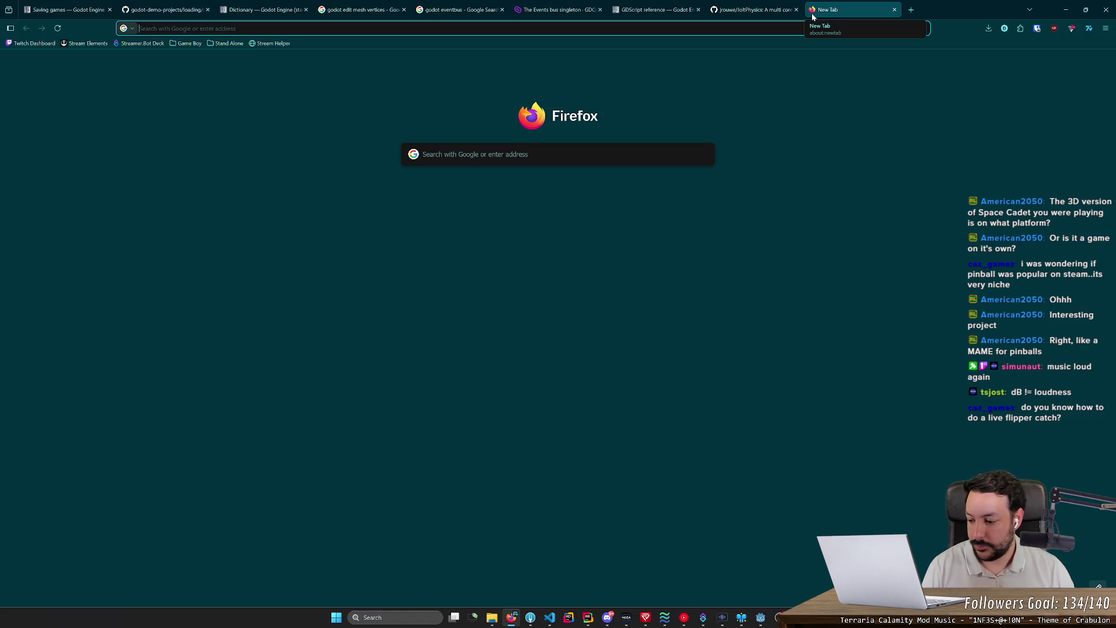
text(live )
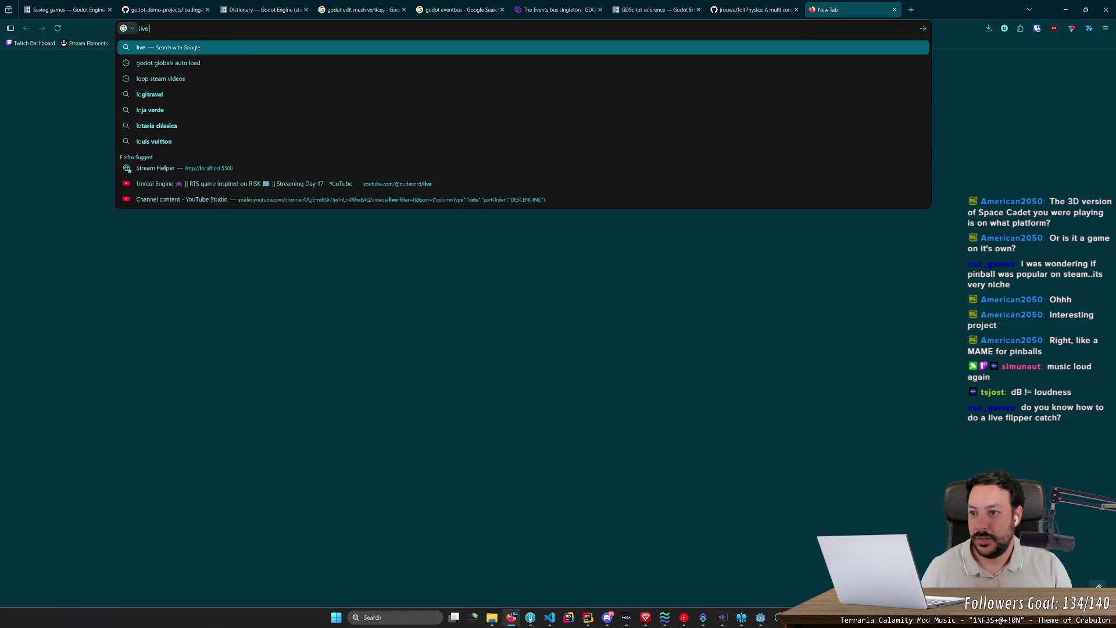
text(flipper catch)
Search 'live flipper catch' and open the 'Pinball Flipper Skills - Live catch' video
key(Return)
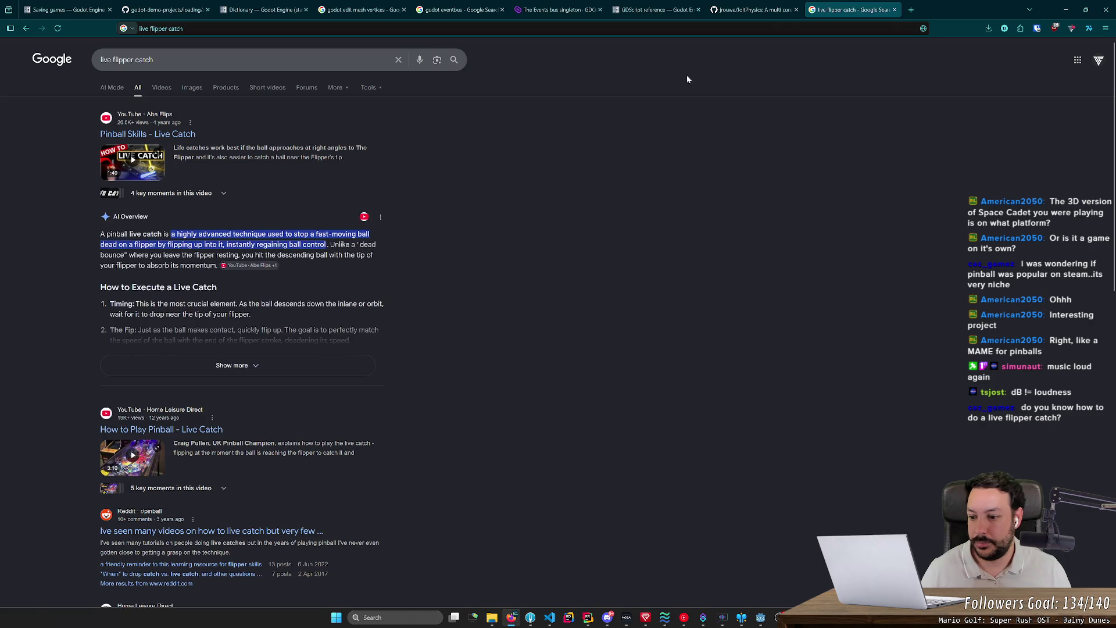
scroll(553, 196, down, 4)
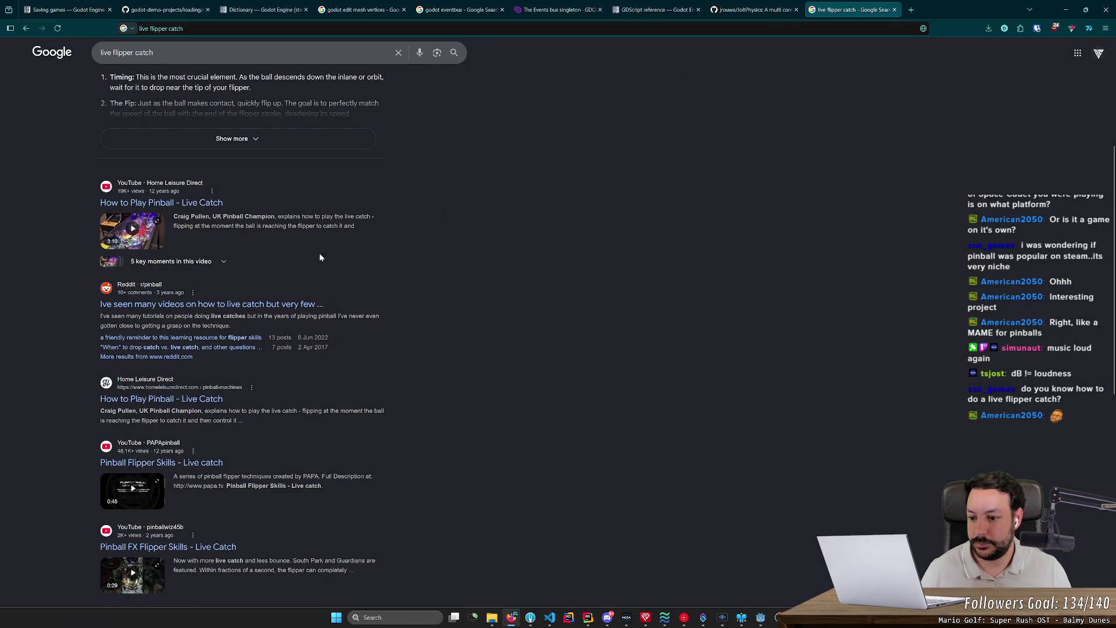
scroll(266, 282, down, 2)
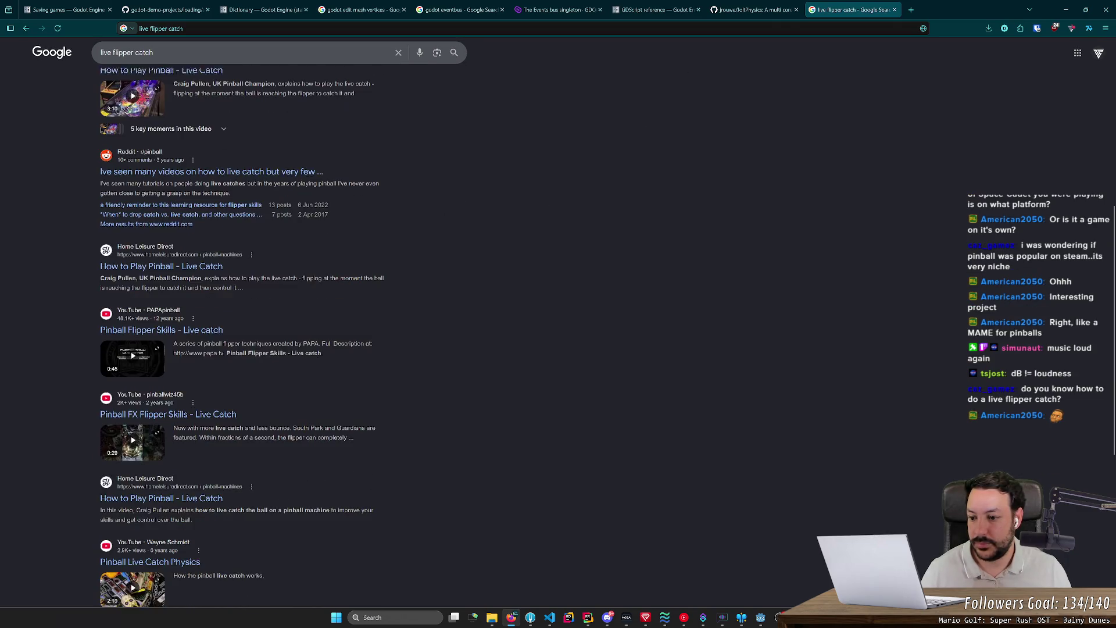
click(188, 328)
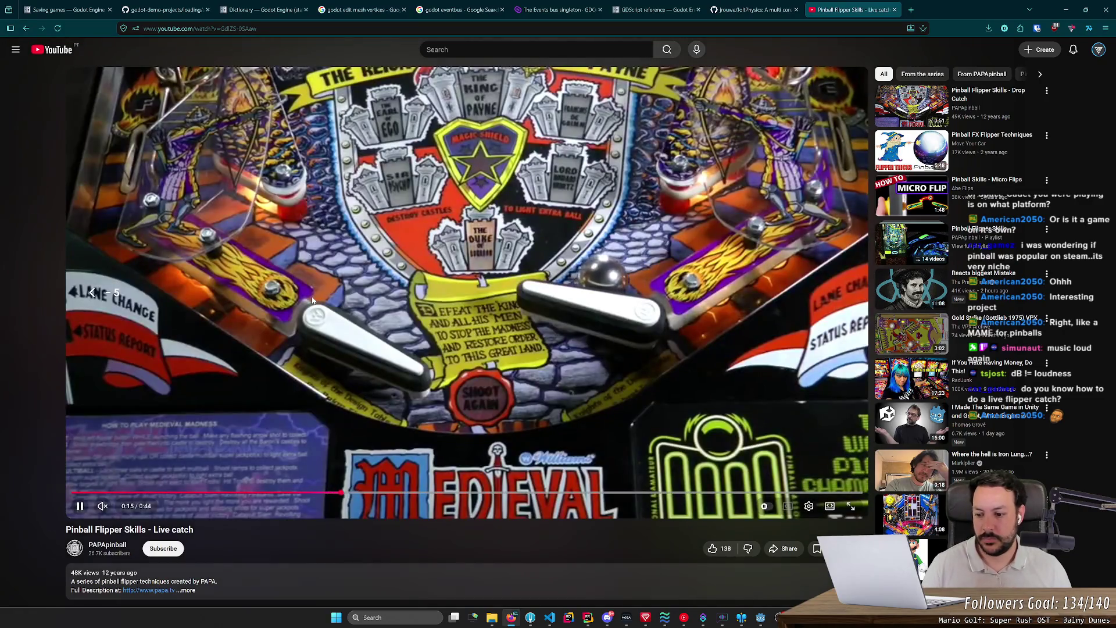
Rewind the Live catch video to the start and play it until pausing at 0:20
key(Left)
key(Left)
key(Left)
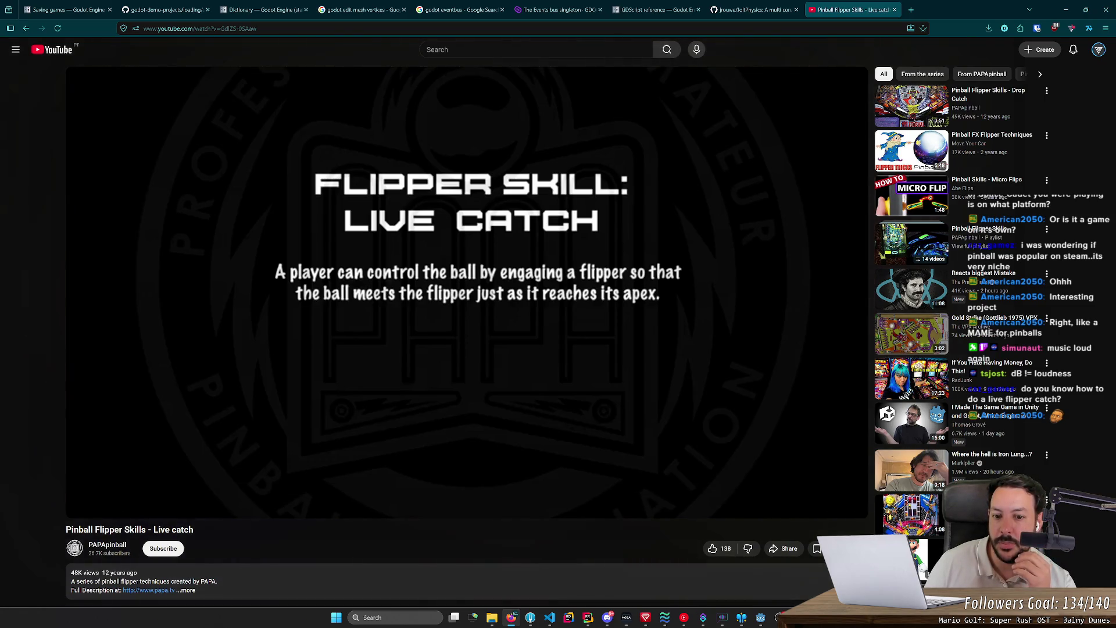
click(312, 300)
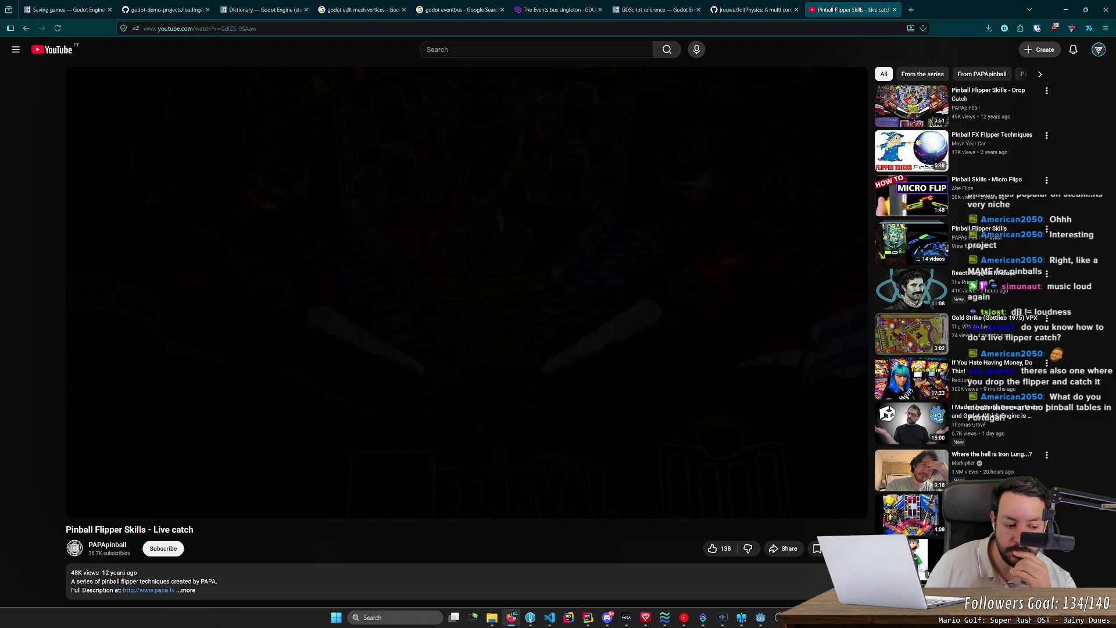
click(312, 300)
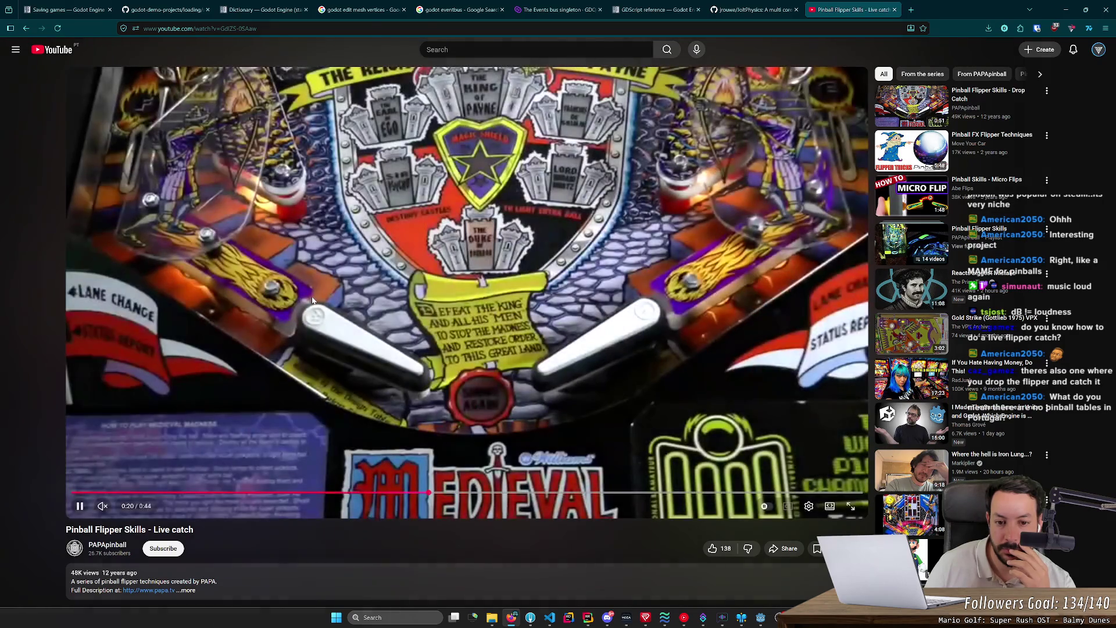
click(312, 299)
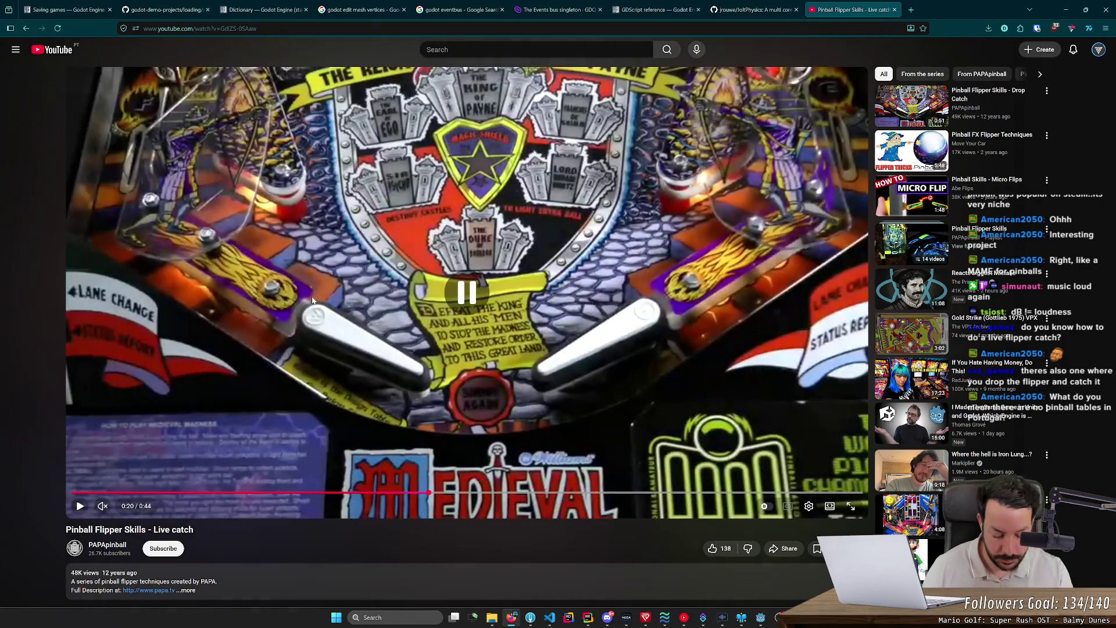
Pause at 0:22 and step frame by frame following the ball and right flipper
click(312, 299)
click(312, 300)
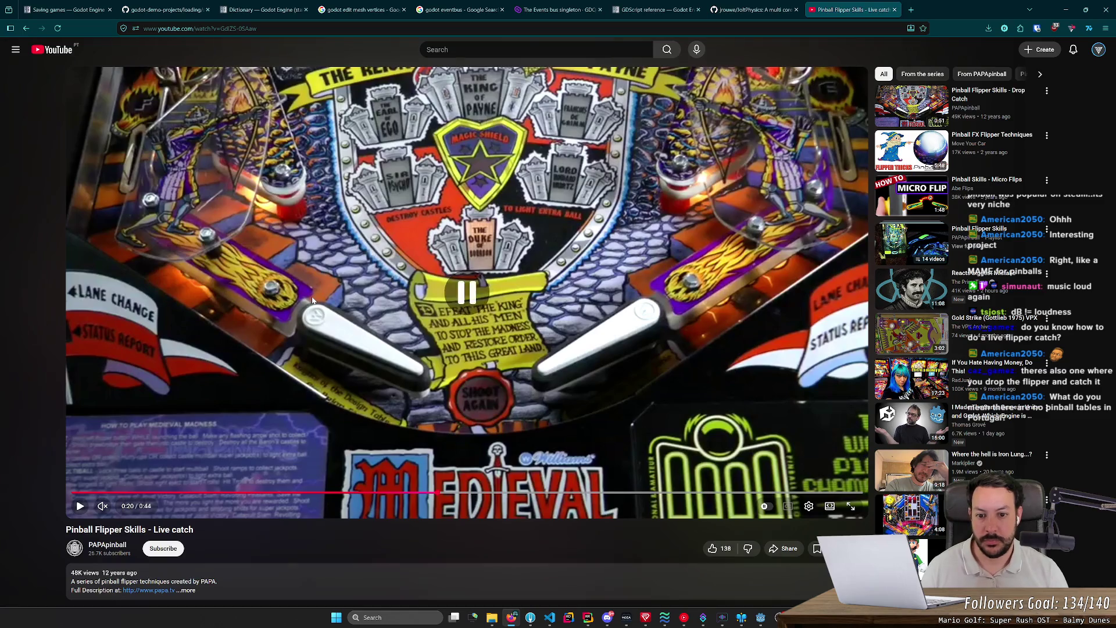
click(312, 299)
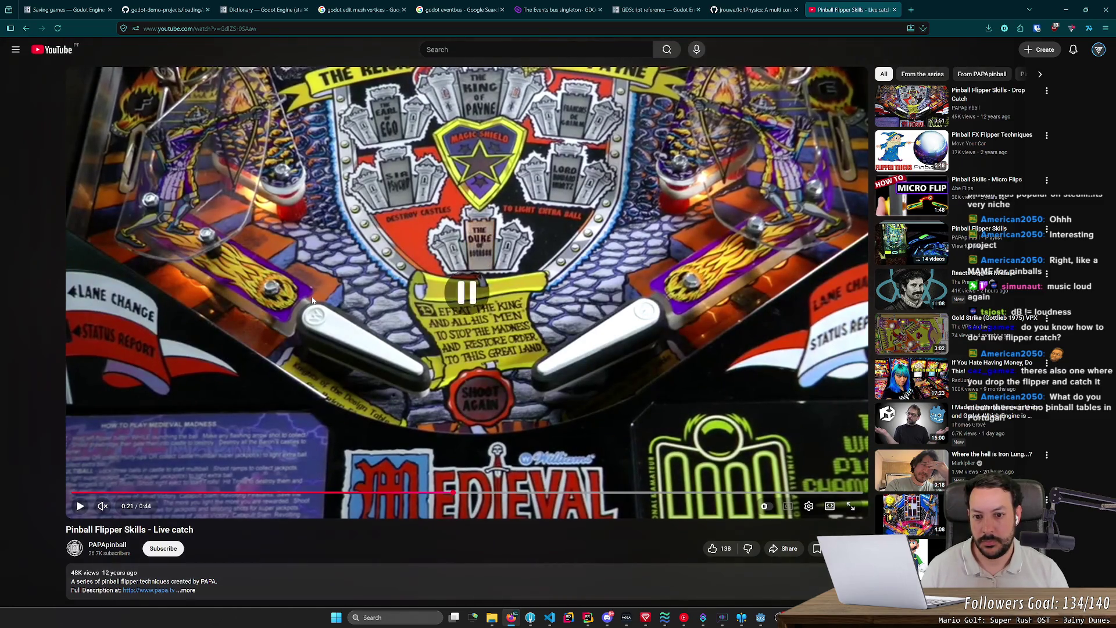
click(312, 299)
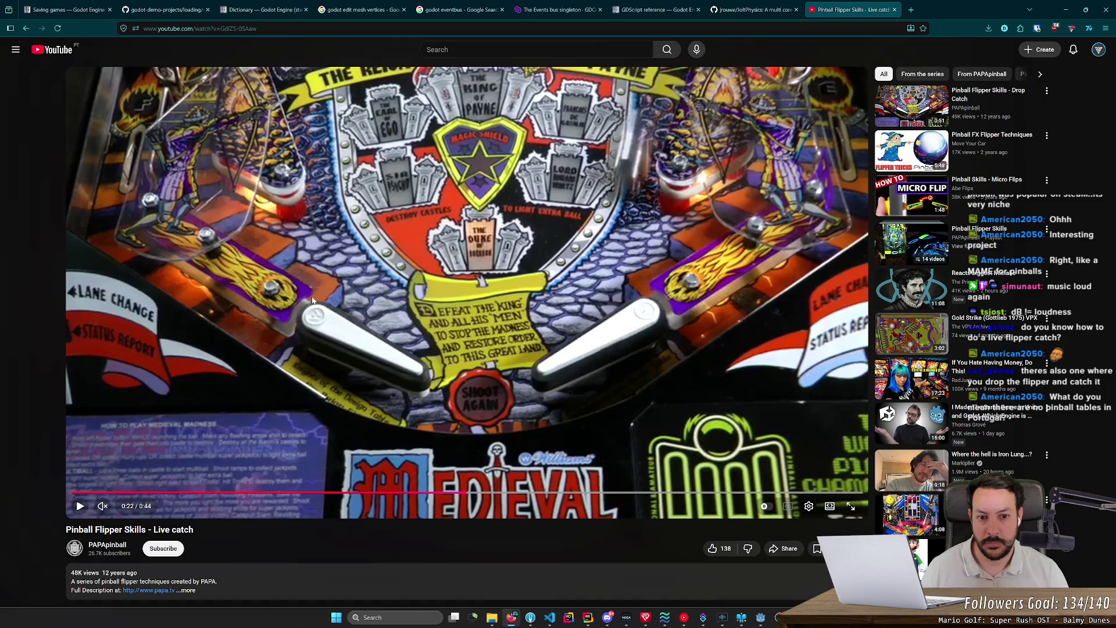
key(period)
key(period)
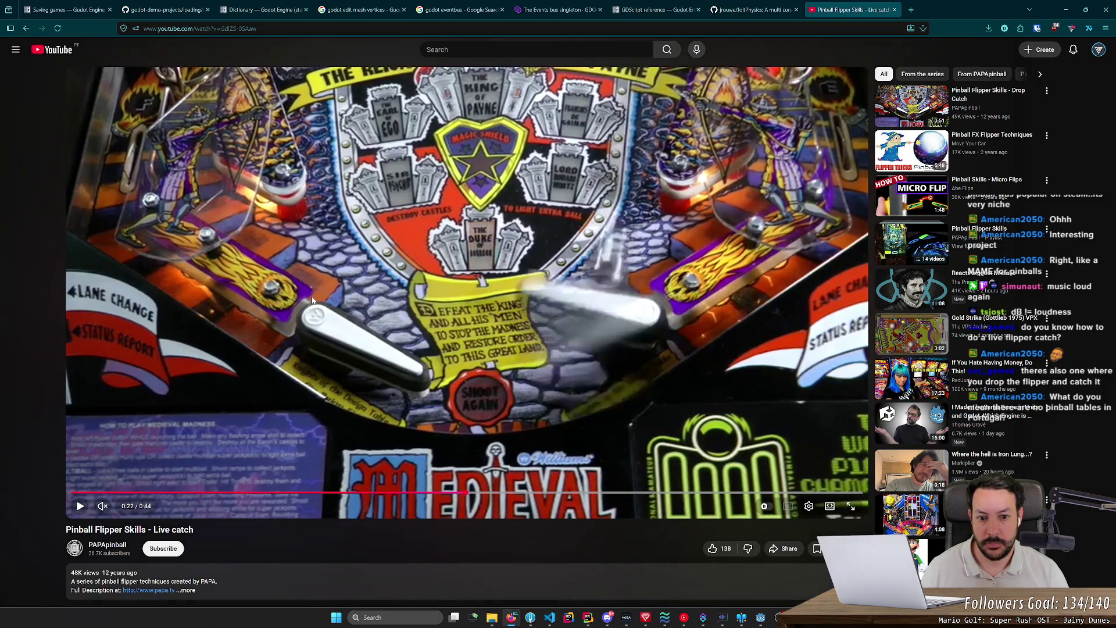
key(period)
key(period)
key(period)
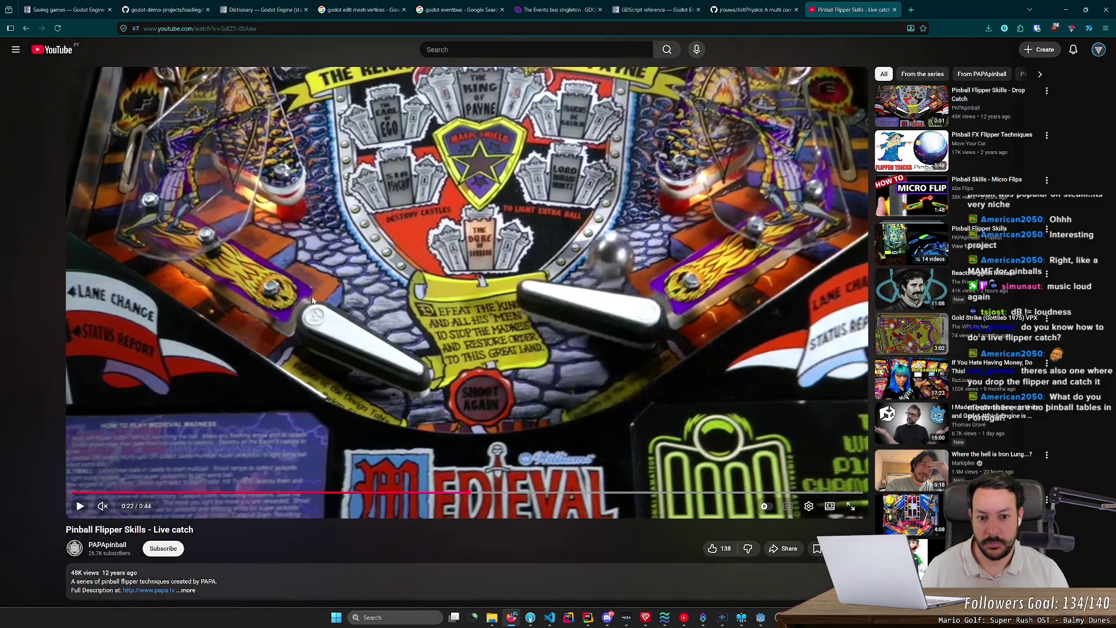
key(period)
key(period)
key(period)
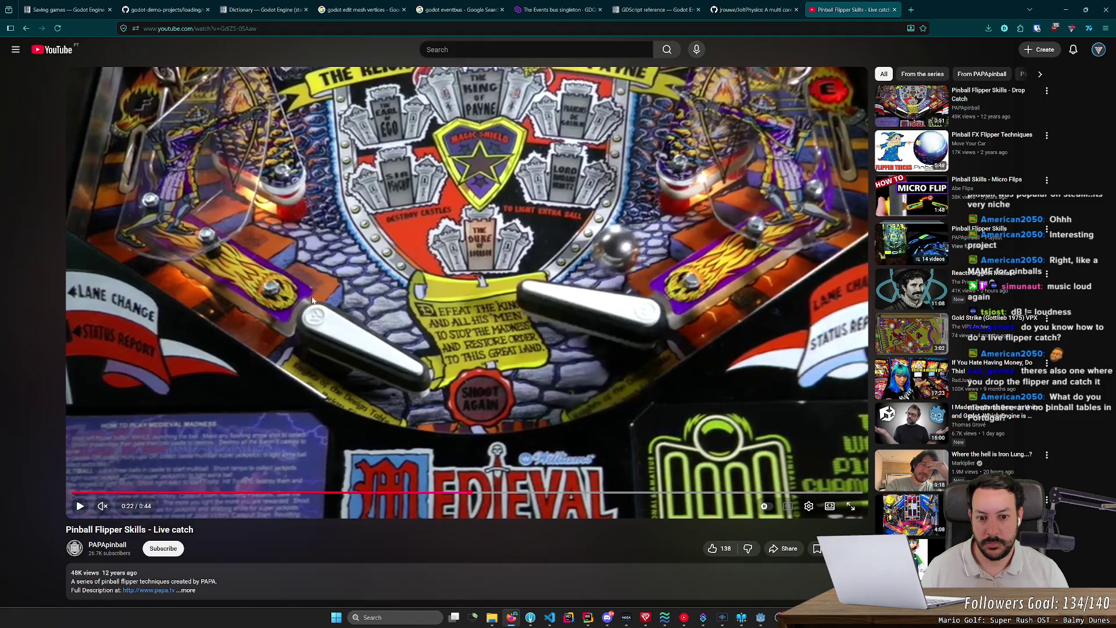
key(period)
key(period)
key(period)
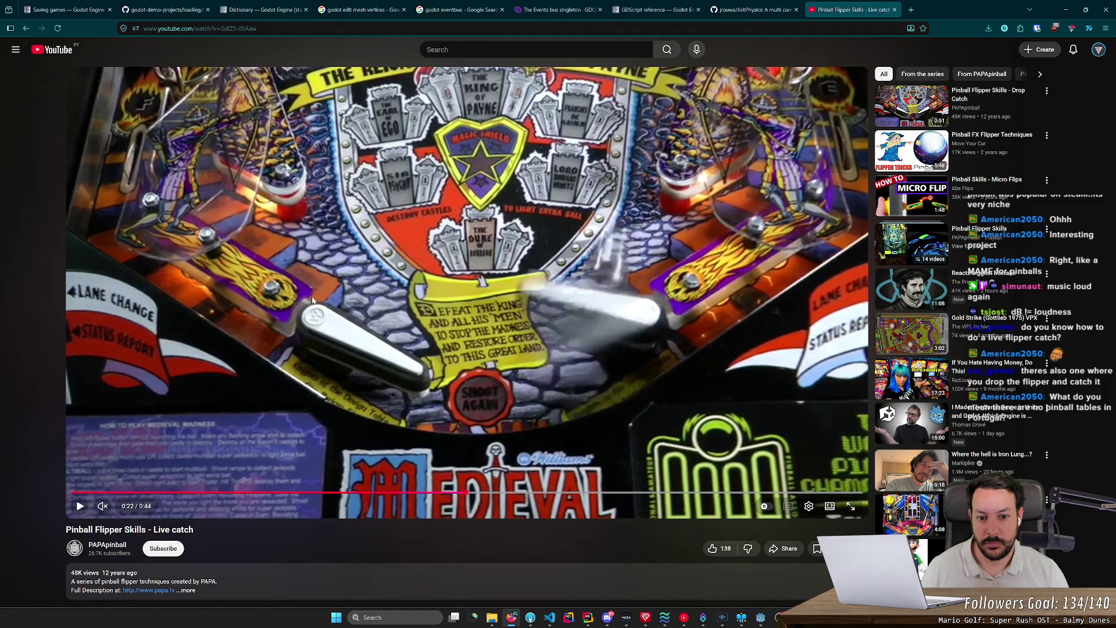
key(period)
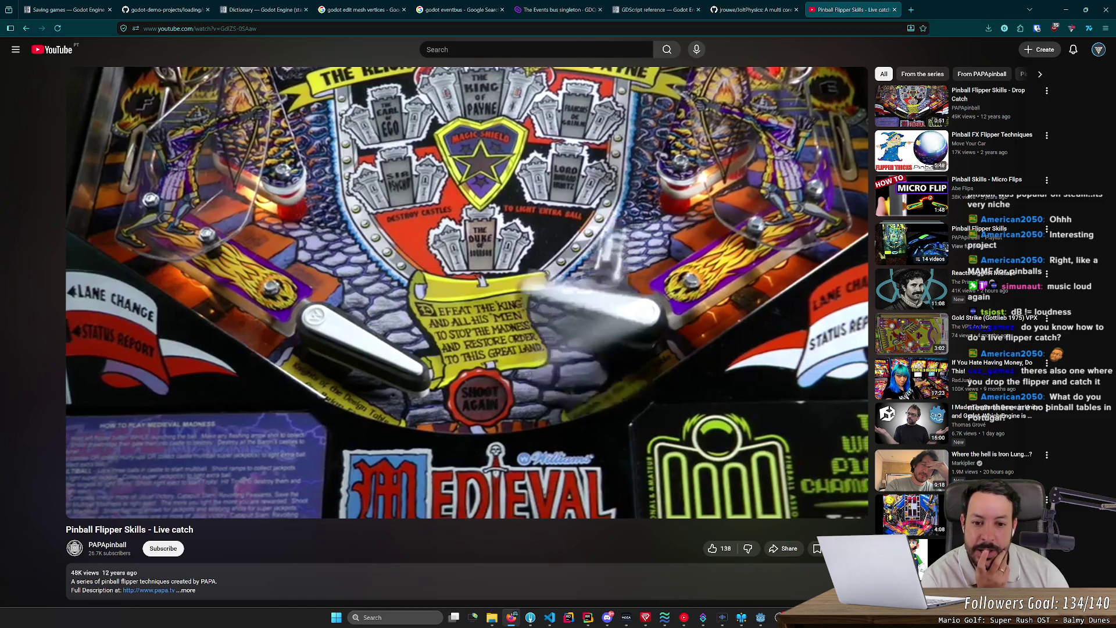
Pause at 0:22 again and step frames until the right flipper rises
mouse_move(312, 299)
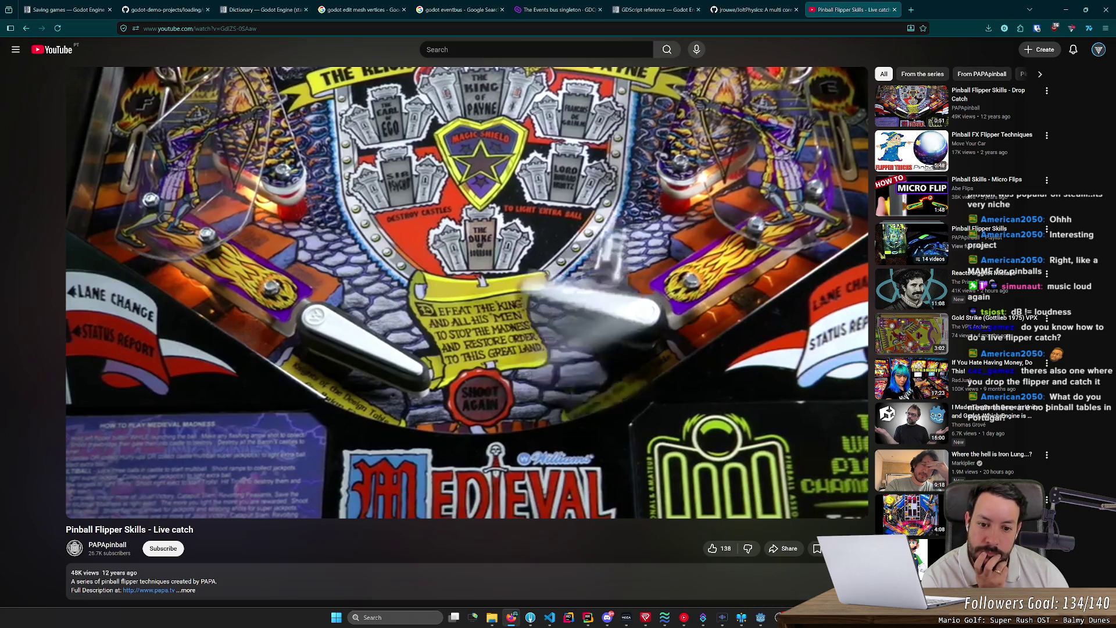
click(312, 300)
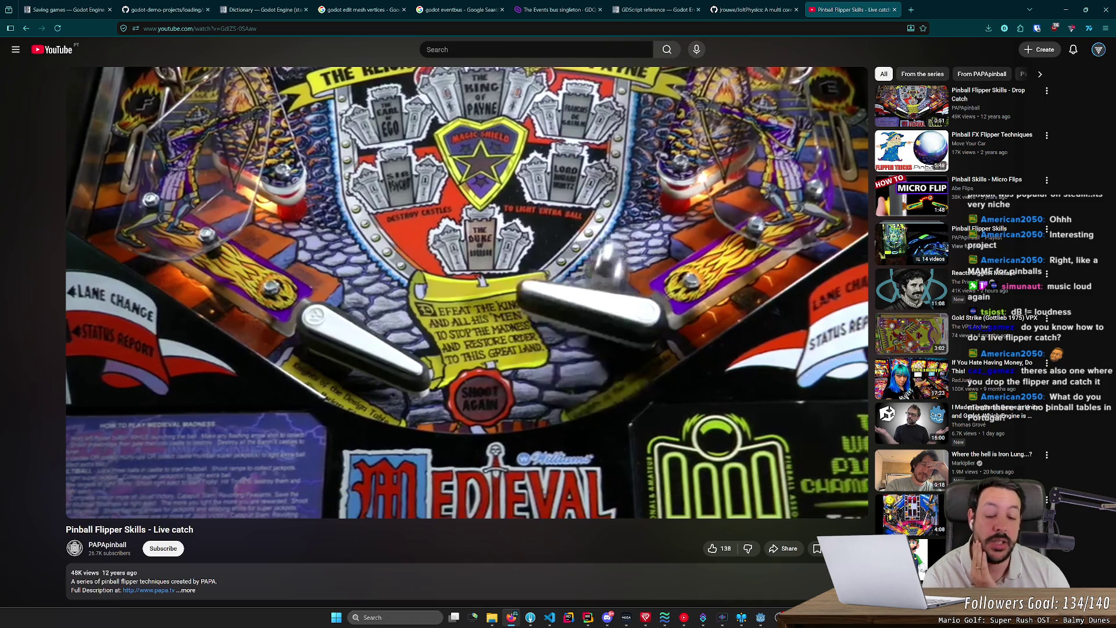
key(period)
key(period)
key(period)
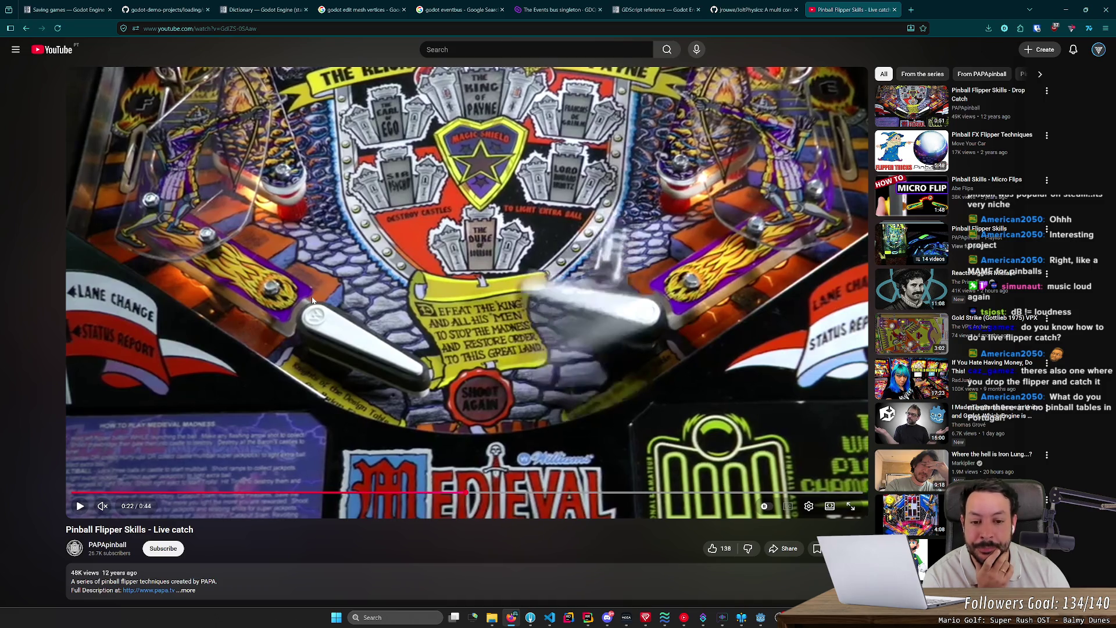
key(period)
key(period)
key(period)
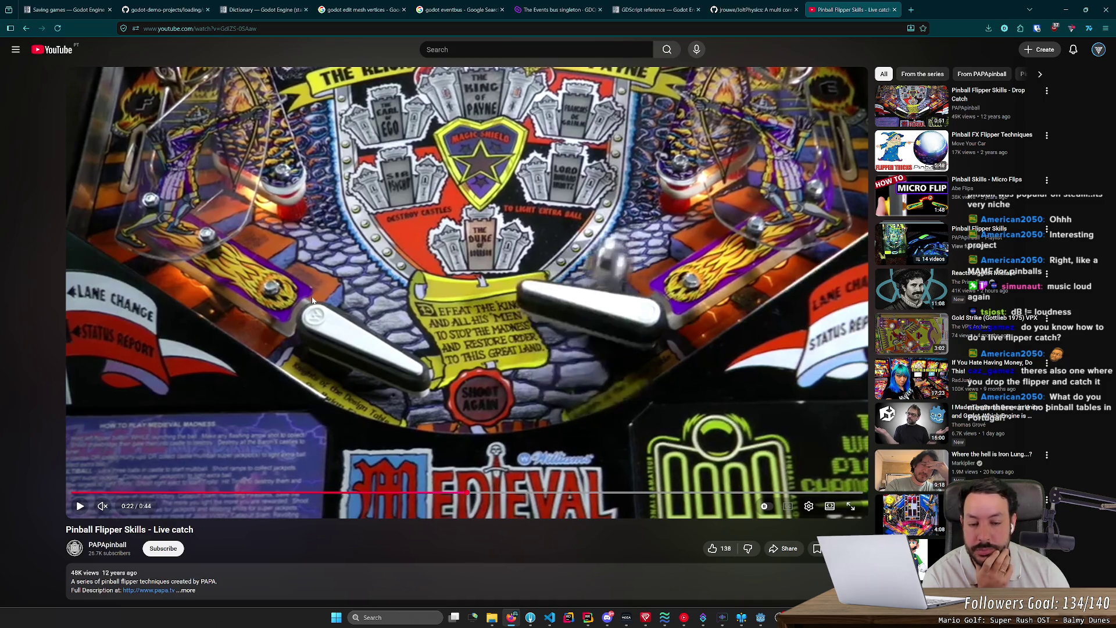
key(period)
key(period)
key(period)
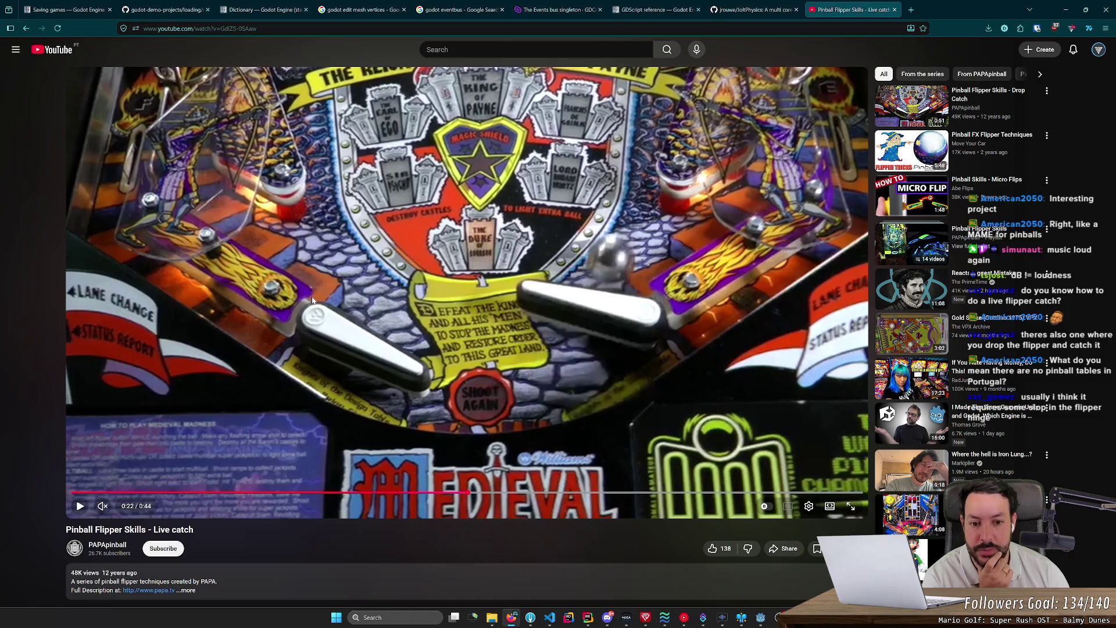
key(period)
key(period)
key(period)
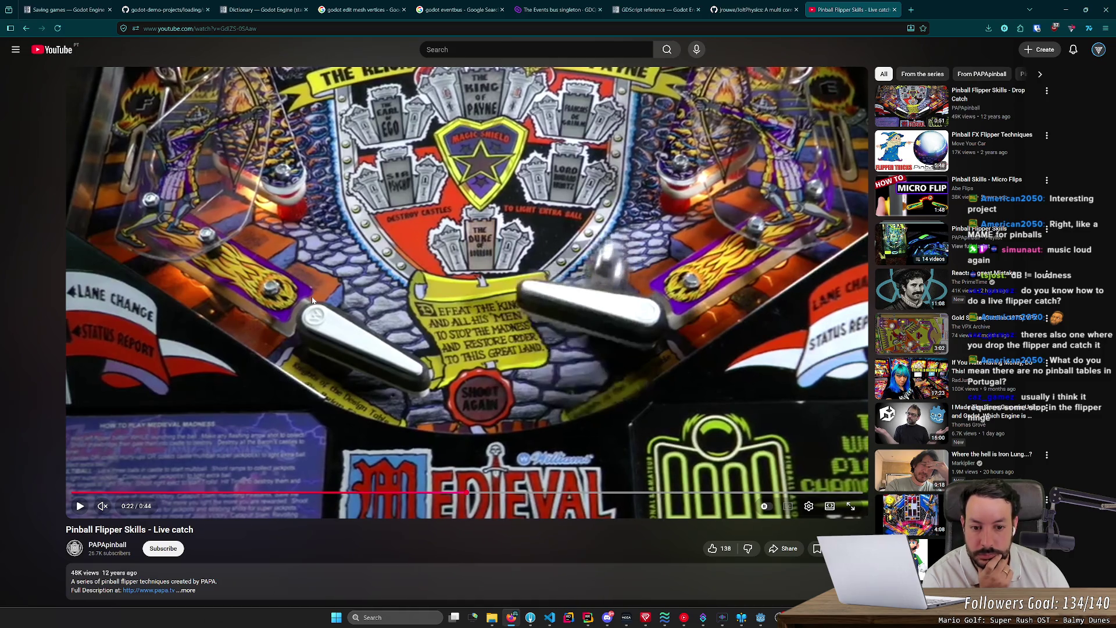
key(period)
key(period)
key(period)
key(period)
key(period)
key(period)
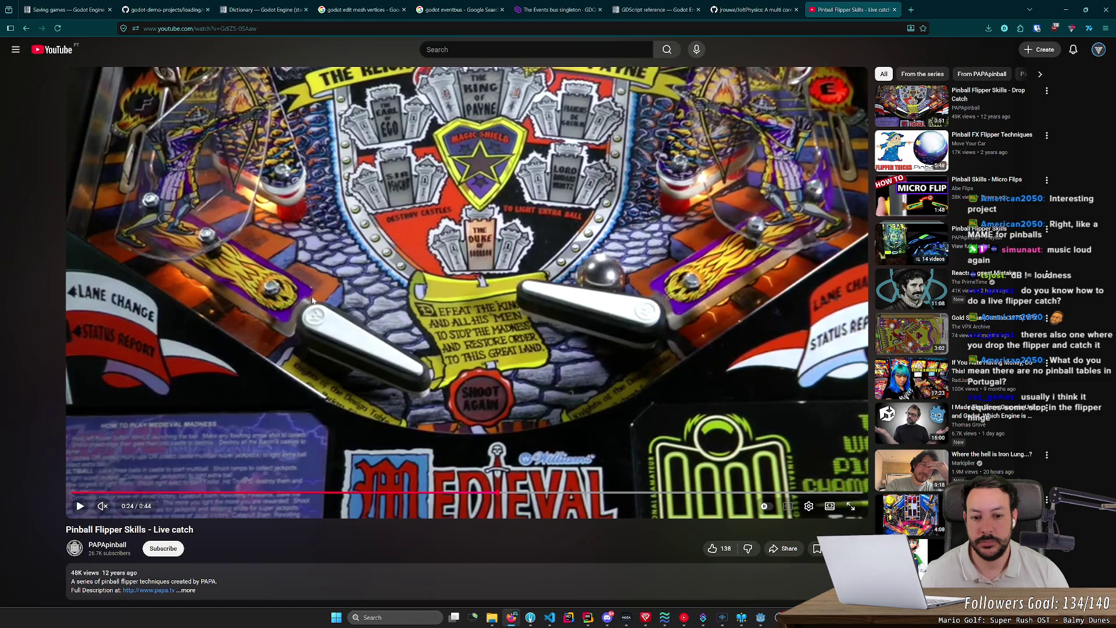
Rewind to replay the catch, skip to the video's end, and close its tab
key(j)
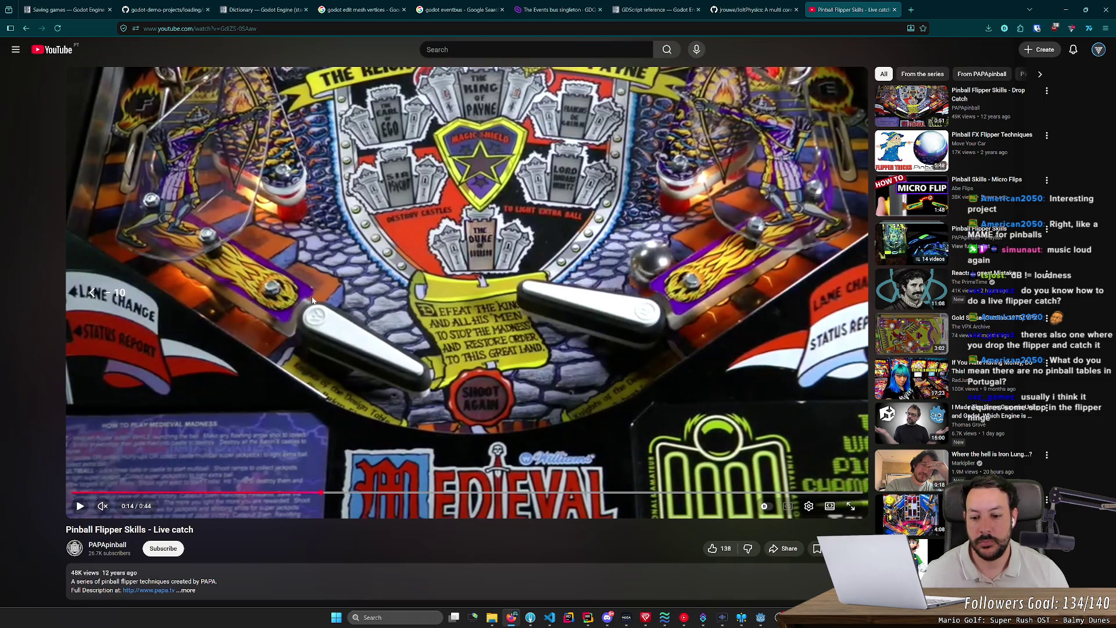
key(k)
key(Left)
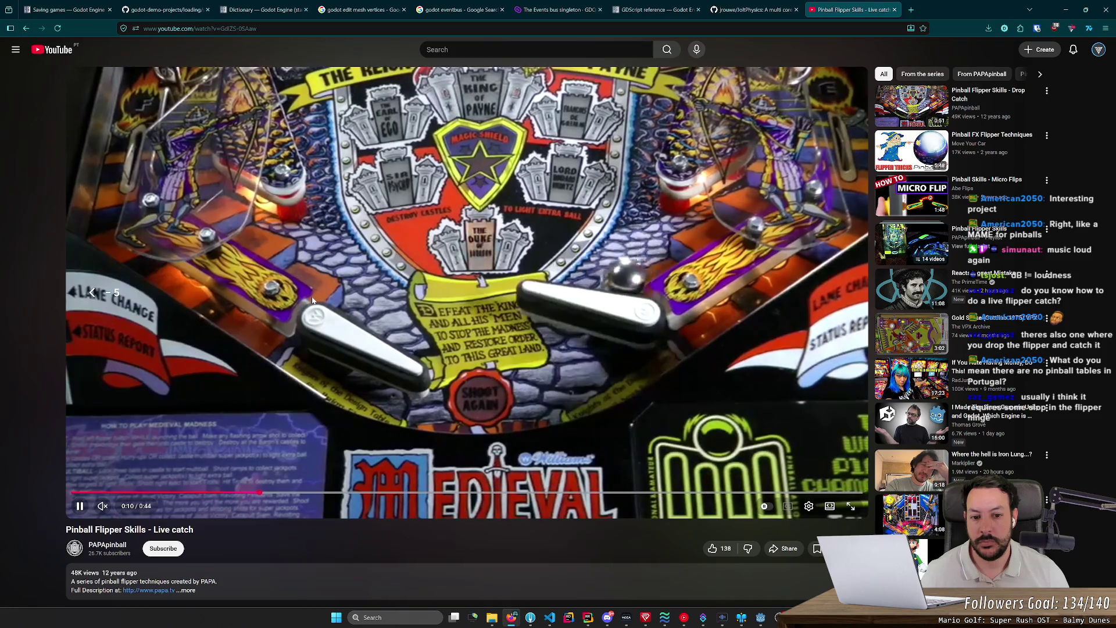
key(Left)
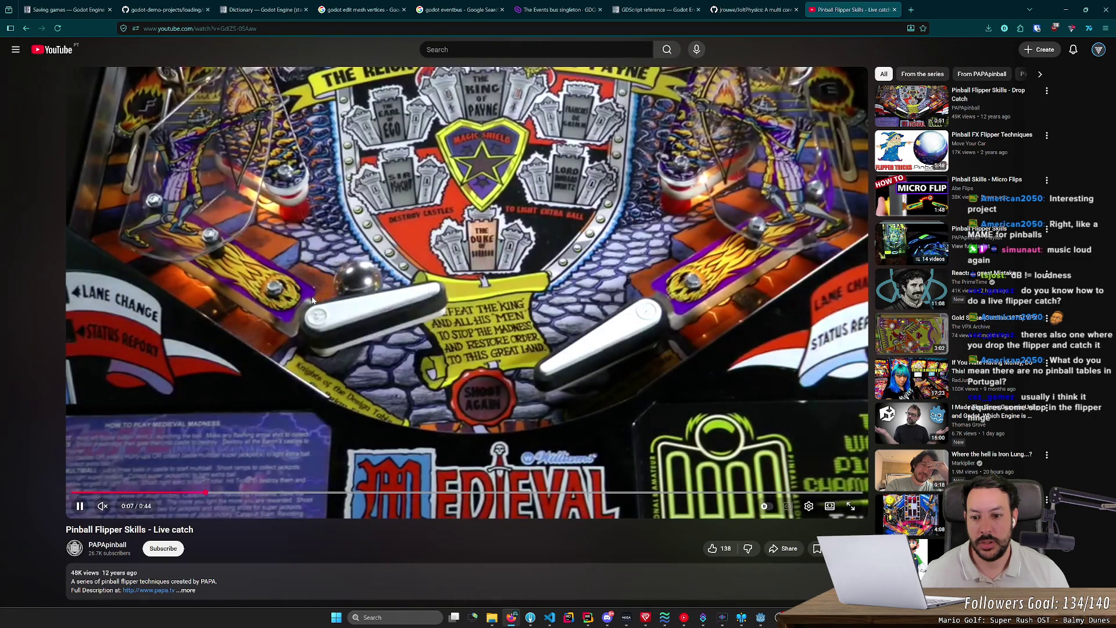
key(l)
key(l)
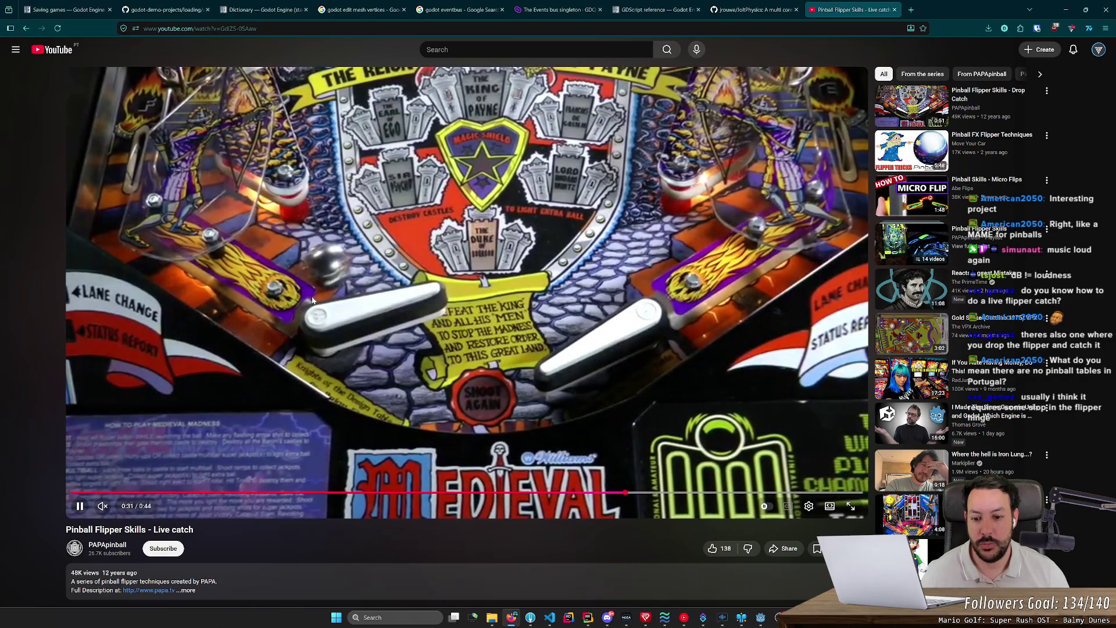
key(l)
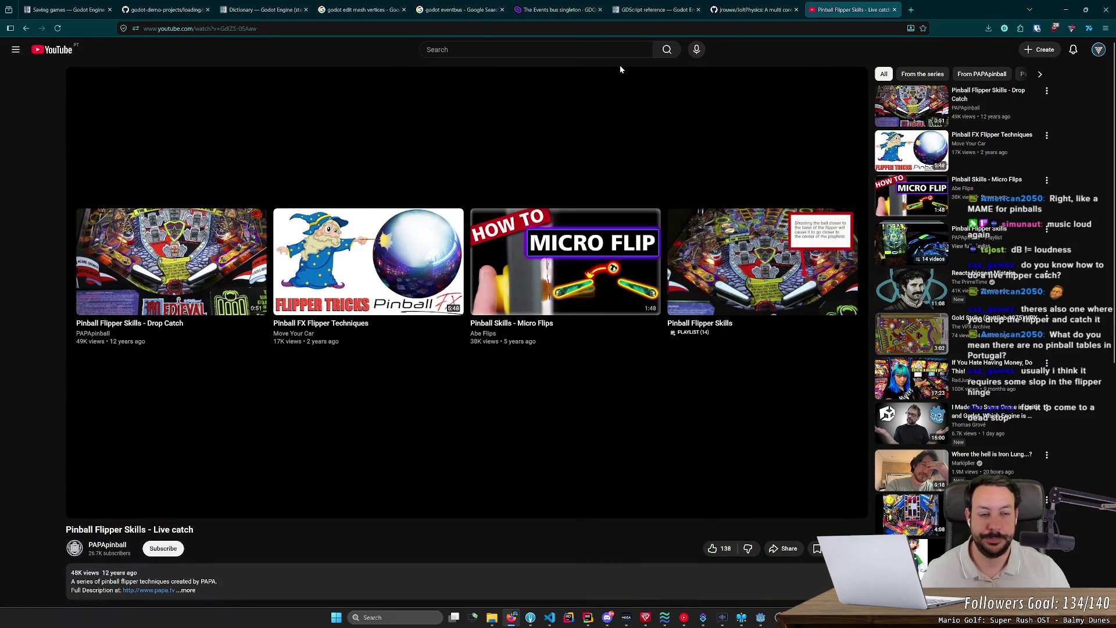
key(ctrl+w)
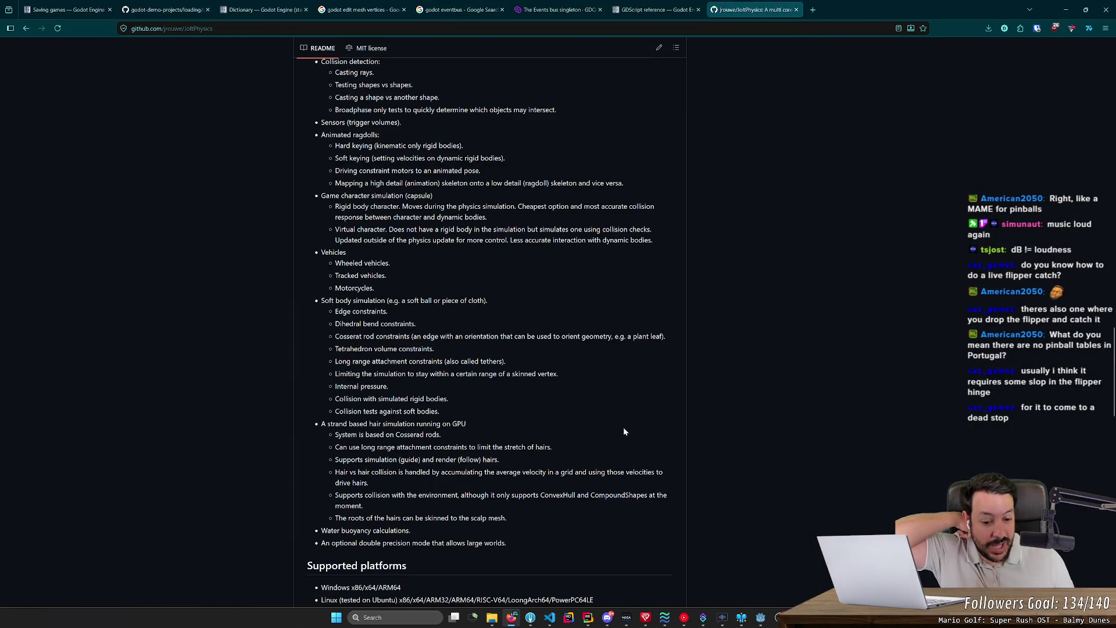
Return to the running pinball game, work the left flipper, and launch a new ball
click(760, 620)
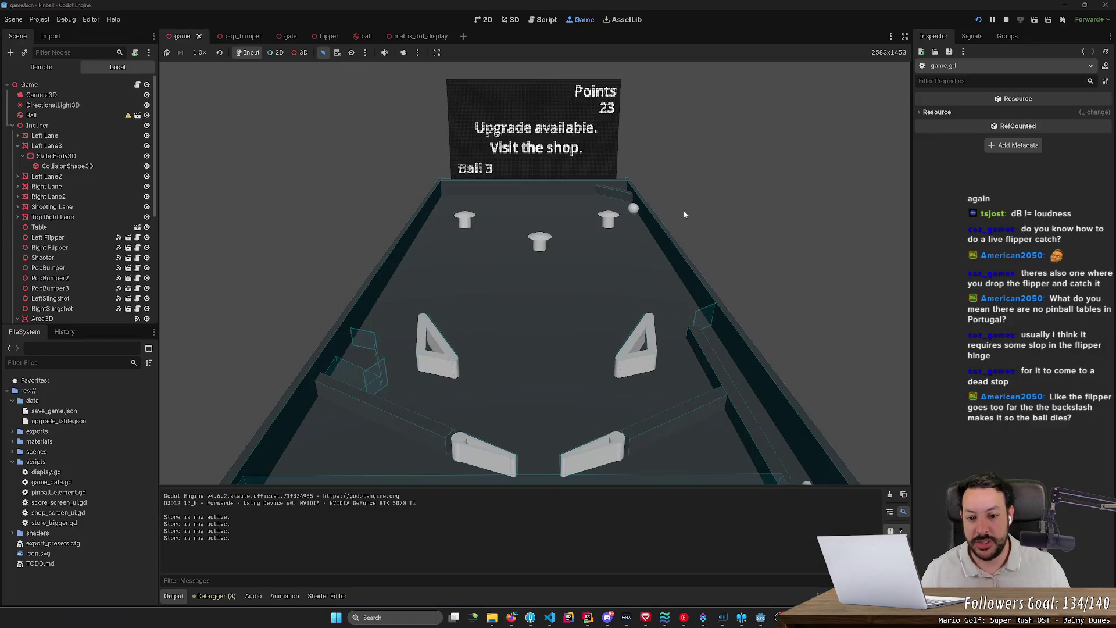
key(Left)
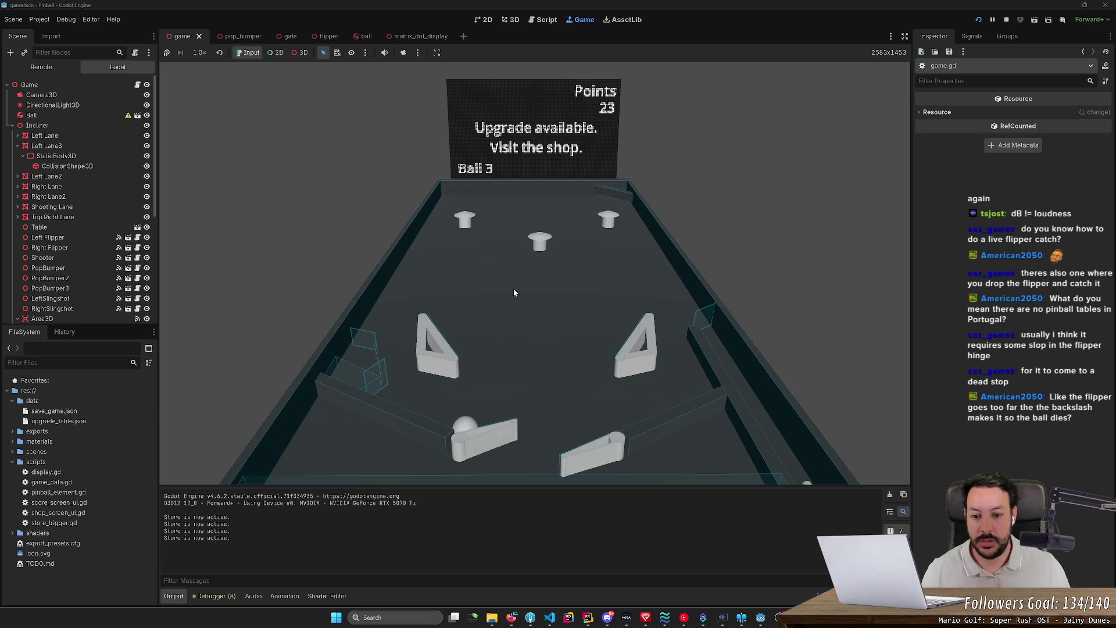
key(Left)
key(Left)
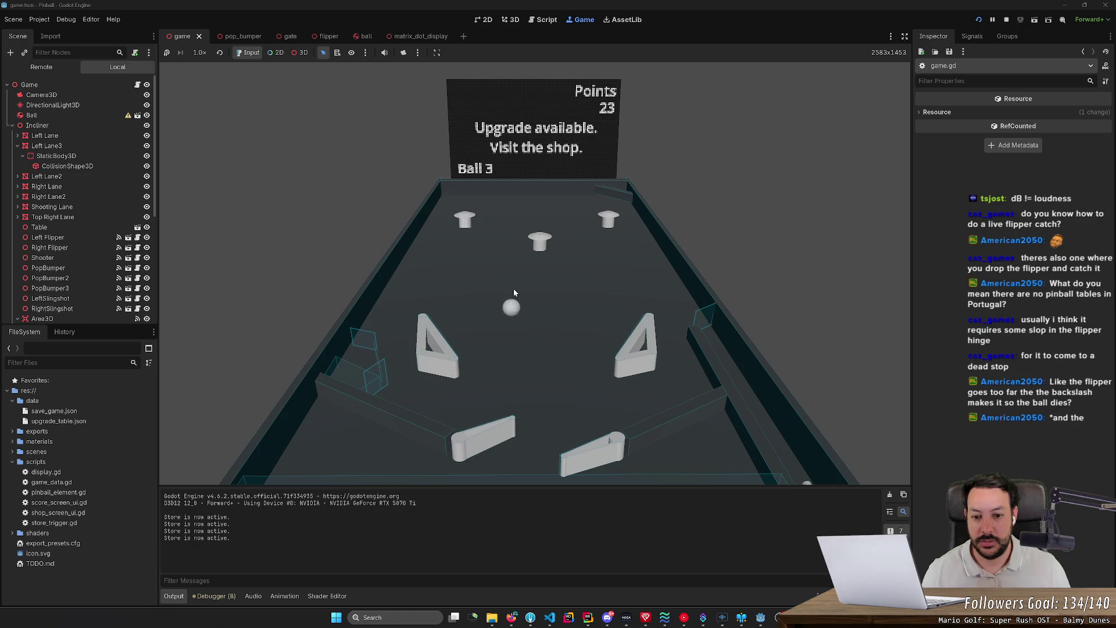
key(Left)
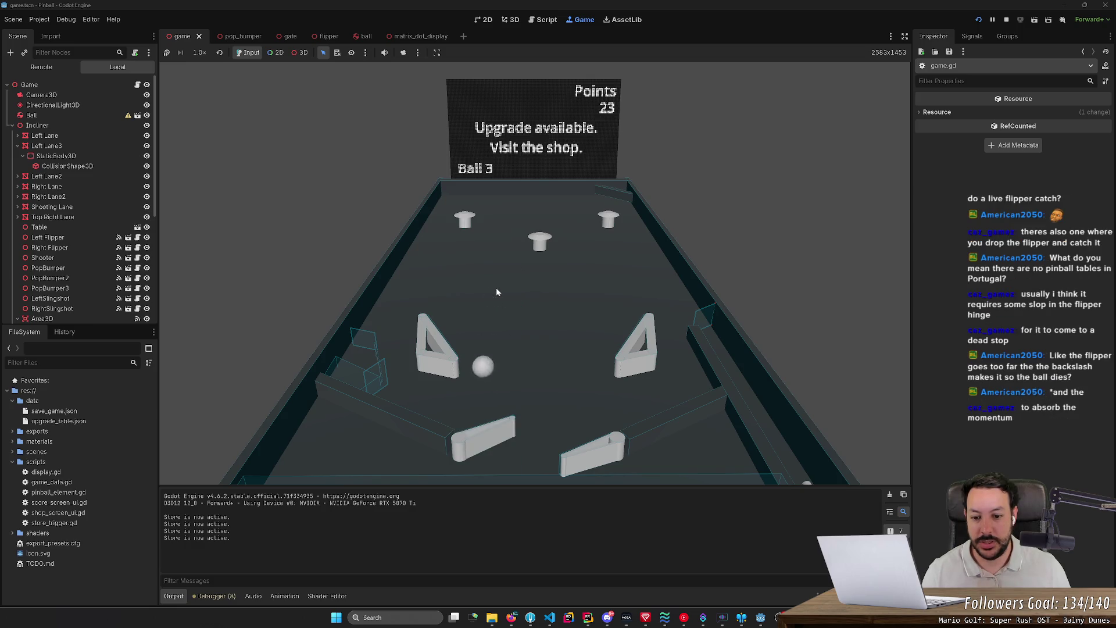
key(Left)
key(Left)
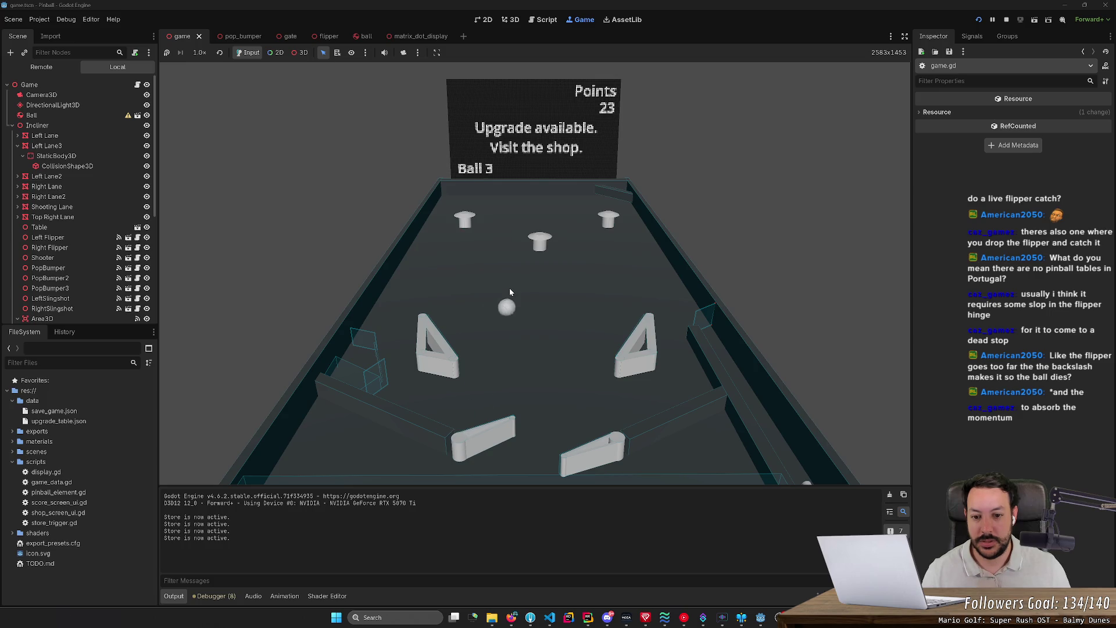
key(Left)
key(Left)
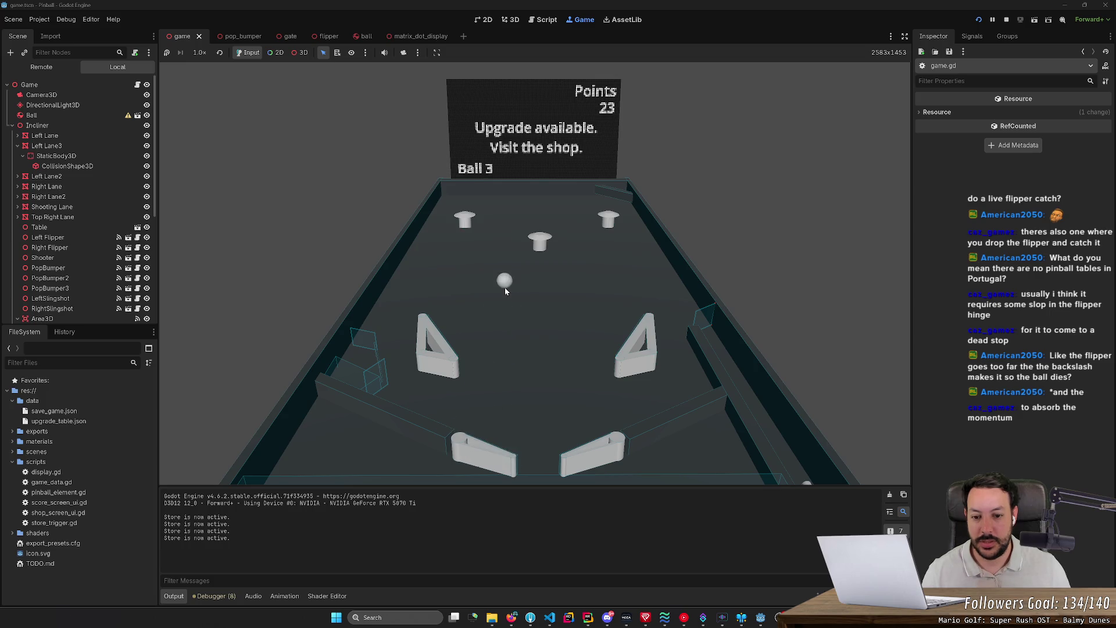
key(Left)
key(Left)
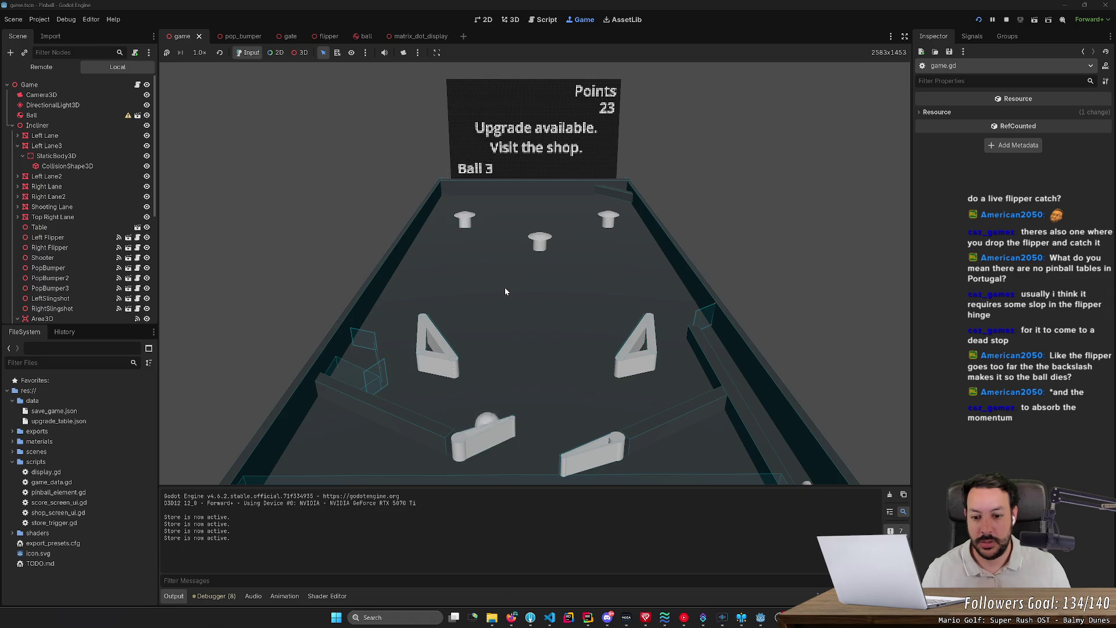
key(Left)
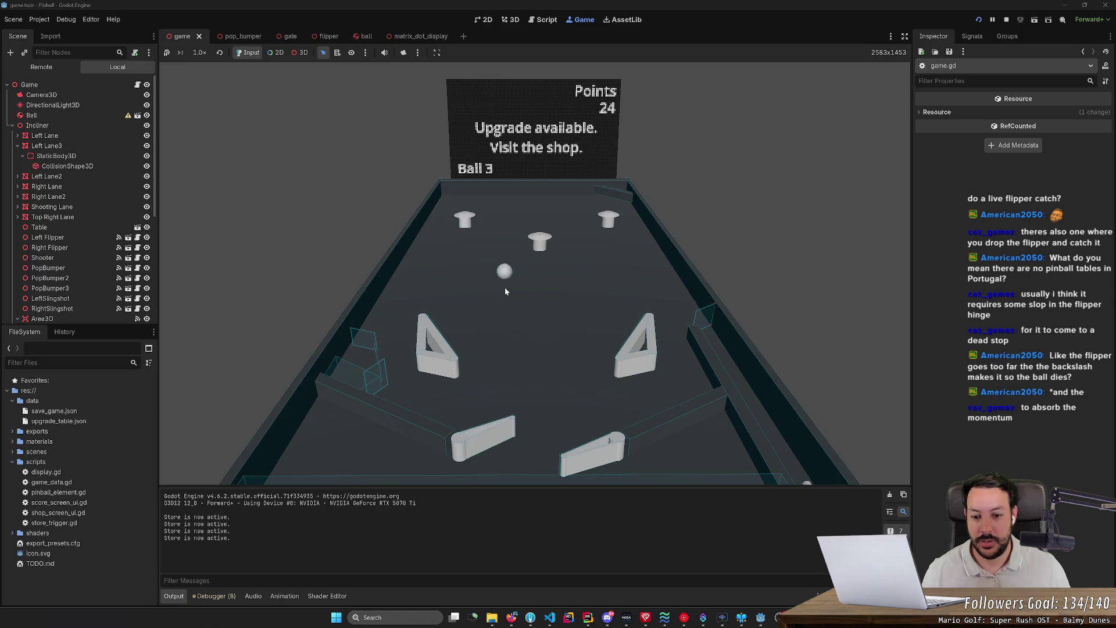
key(Left)
key(Left)
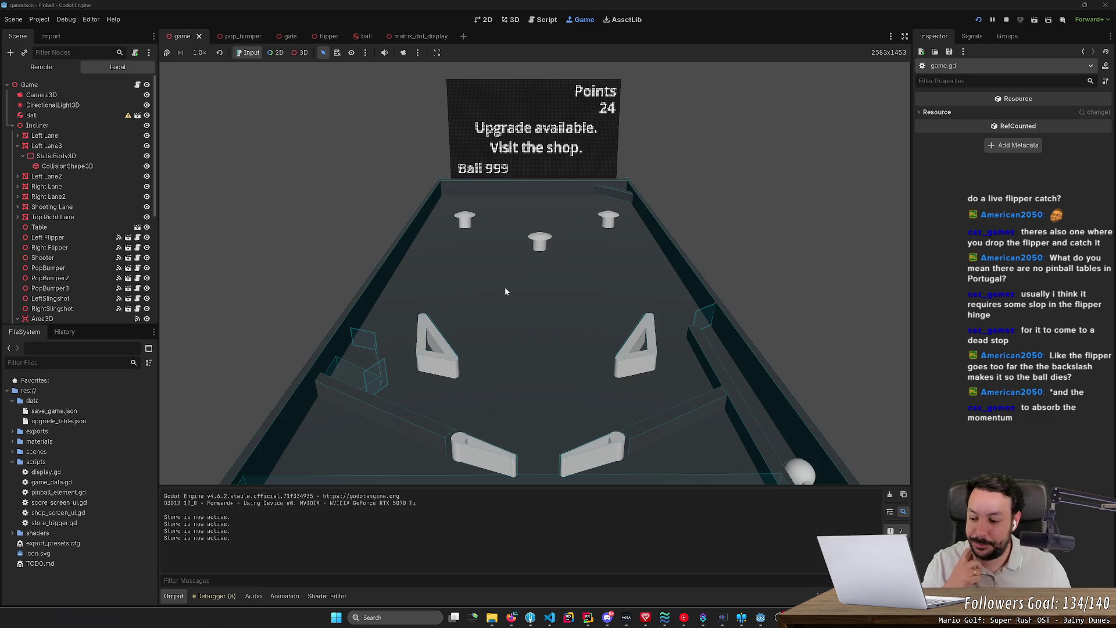
key(Left)
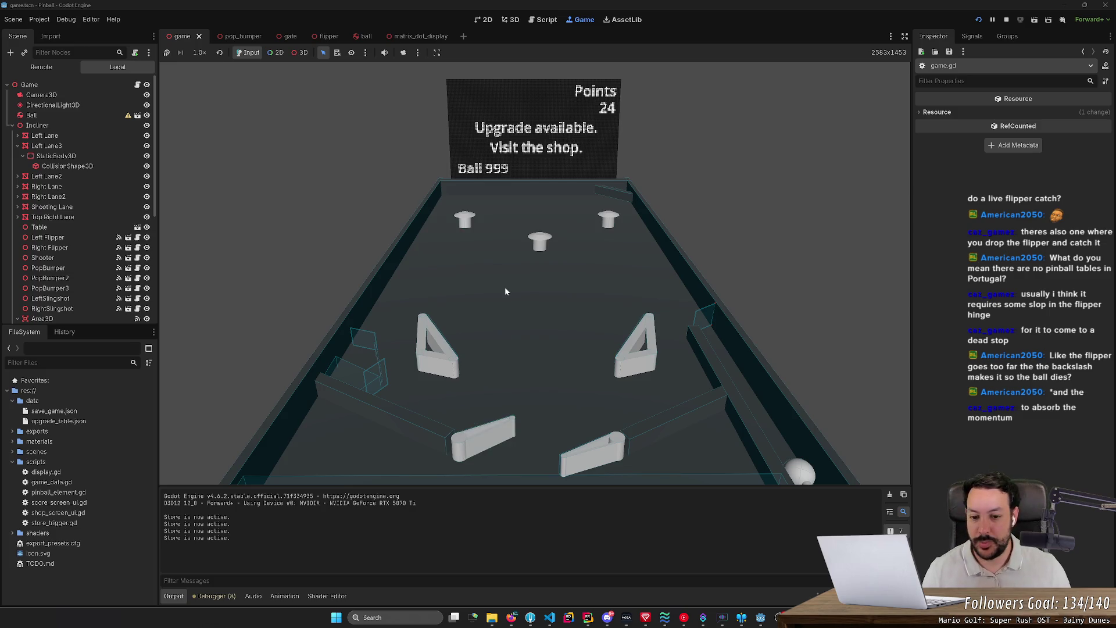
key(Left)
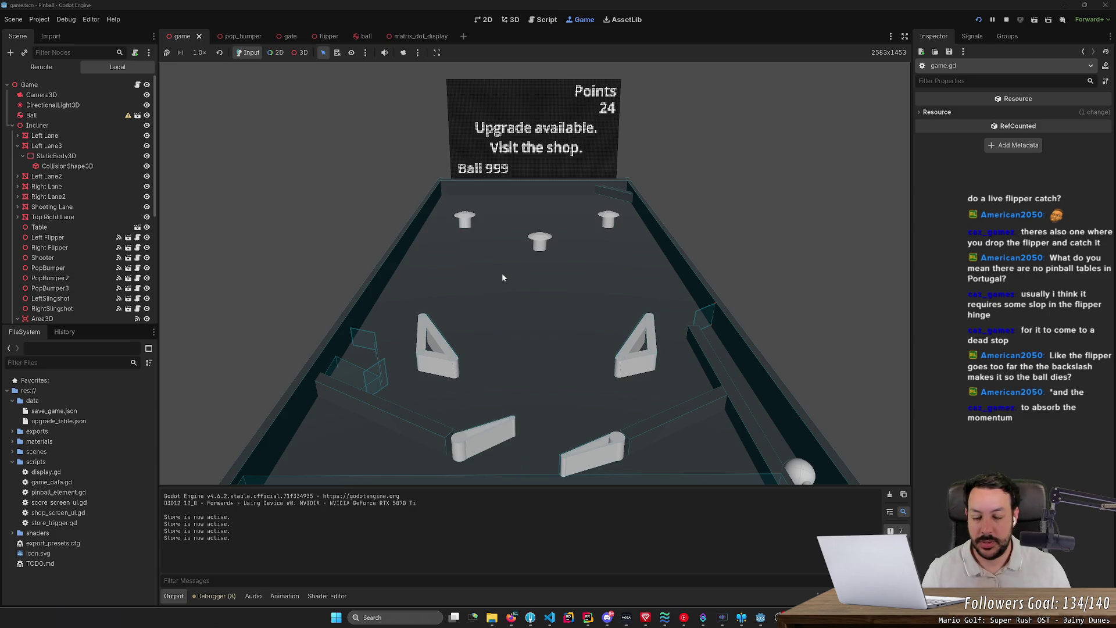
key(space)
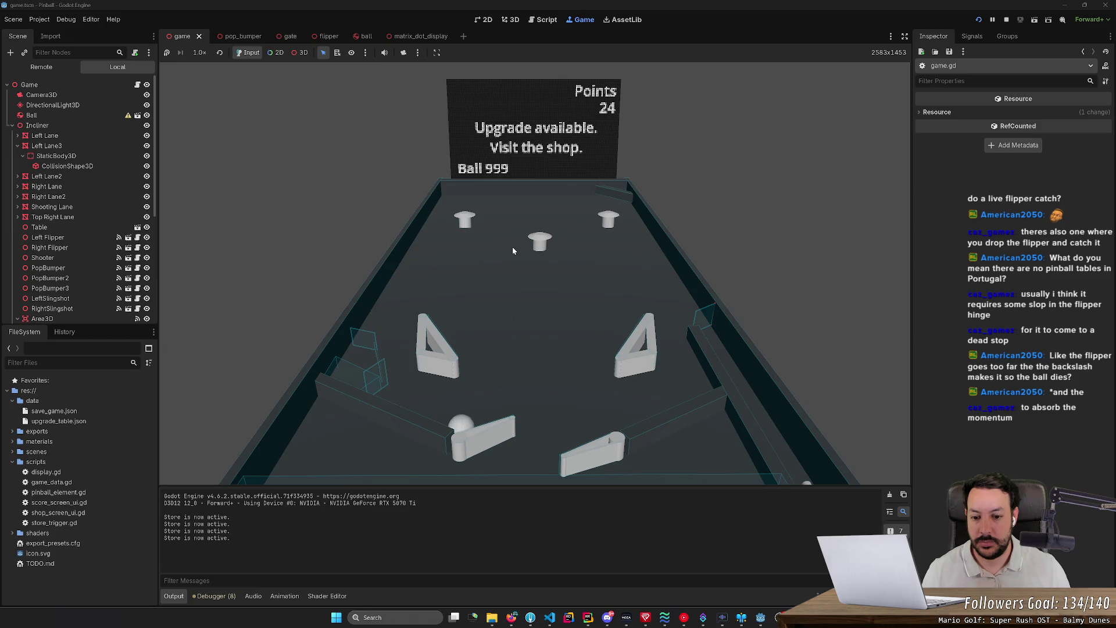
Drop the ball near the top bumpers twice and flip it back up the table
key(Left)
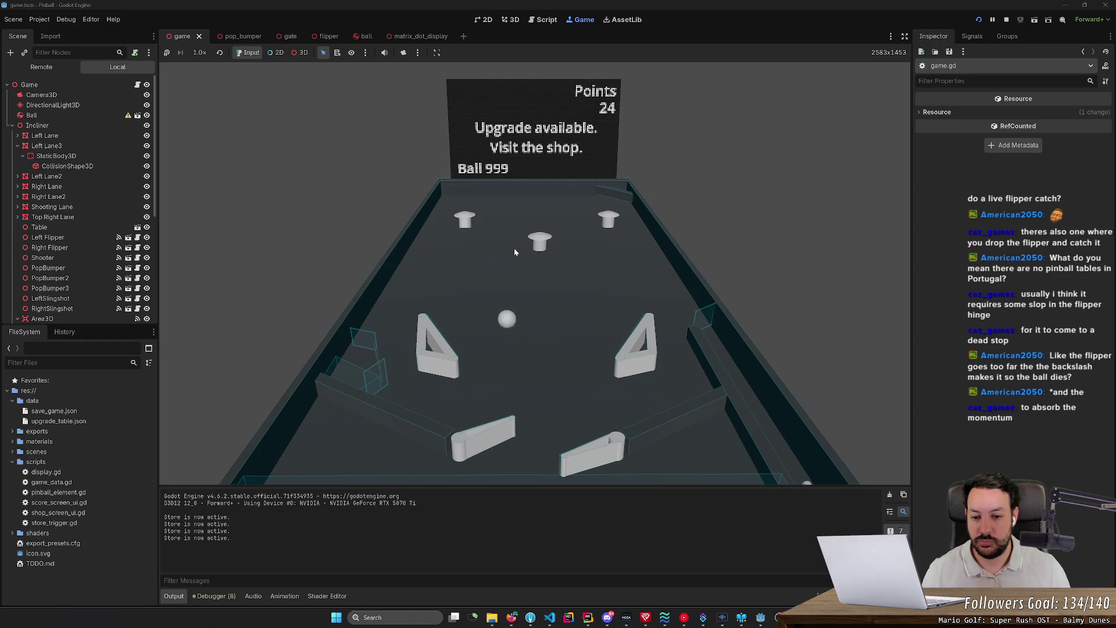
key(Left)
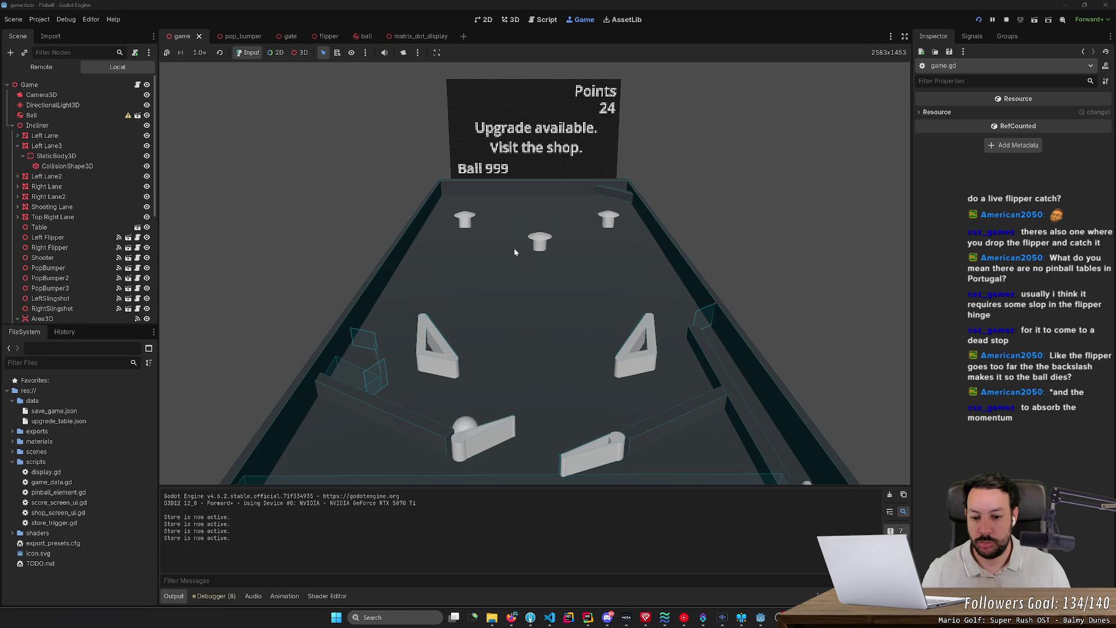
key(Left)
key(Left)
key(Right)
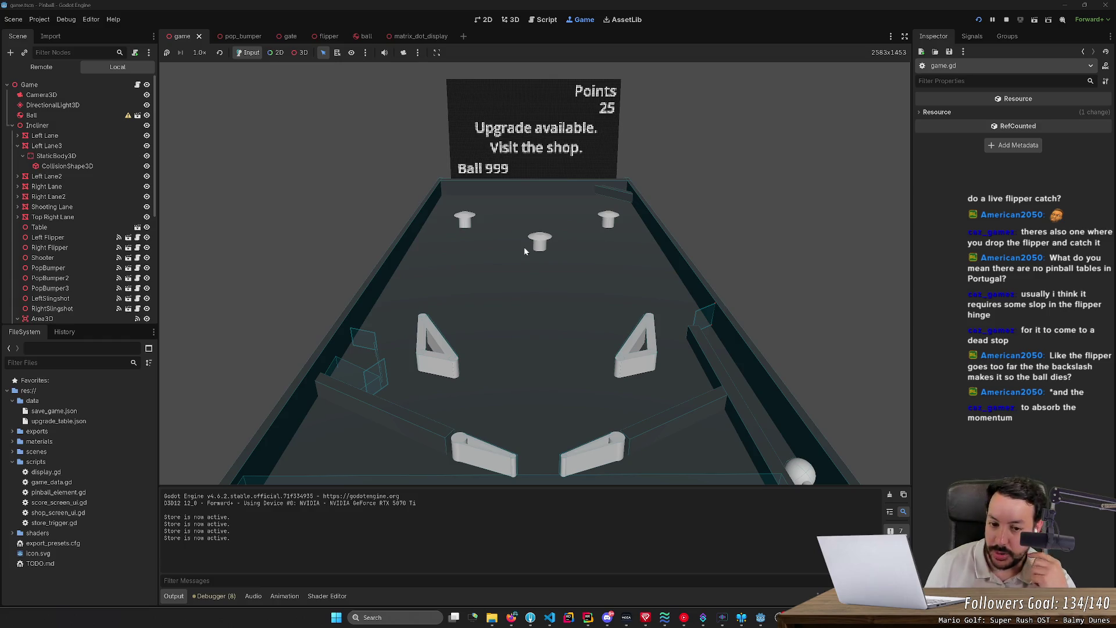
key(Left)
click(515, 215)
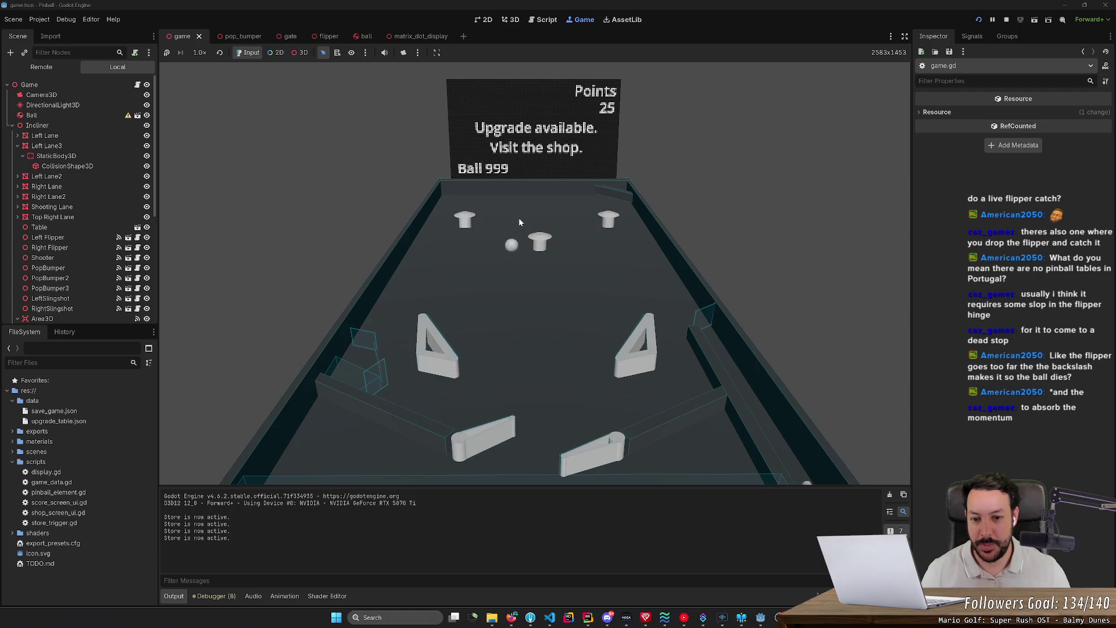
key(Left)
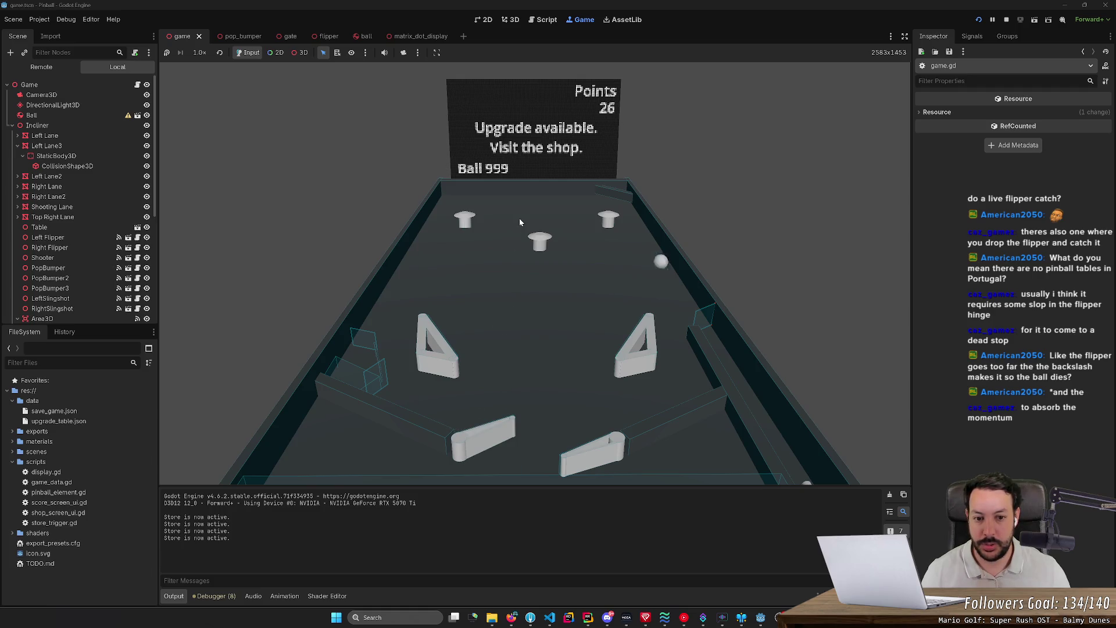
key(Left)
click(503, 250)
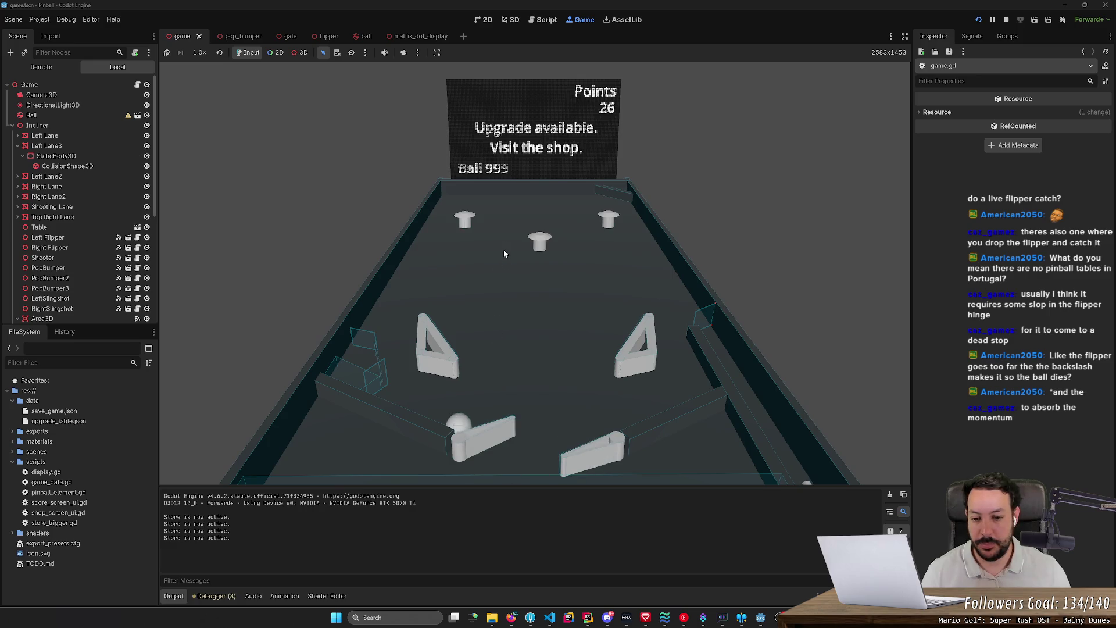
key(Left)
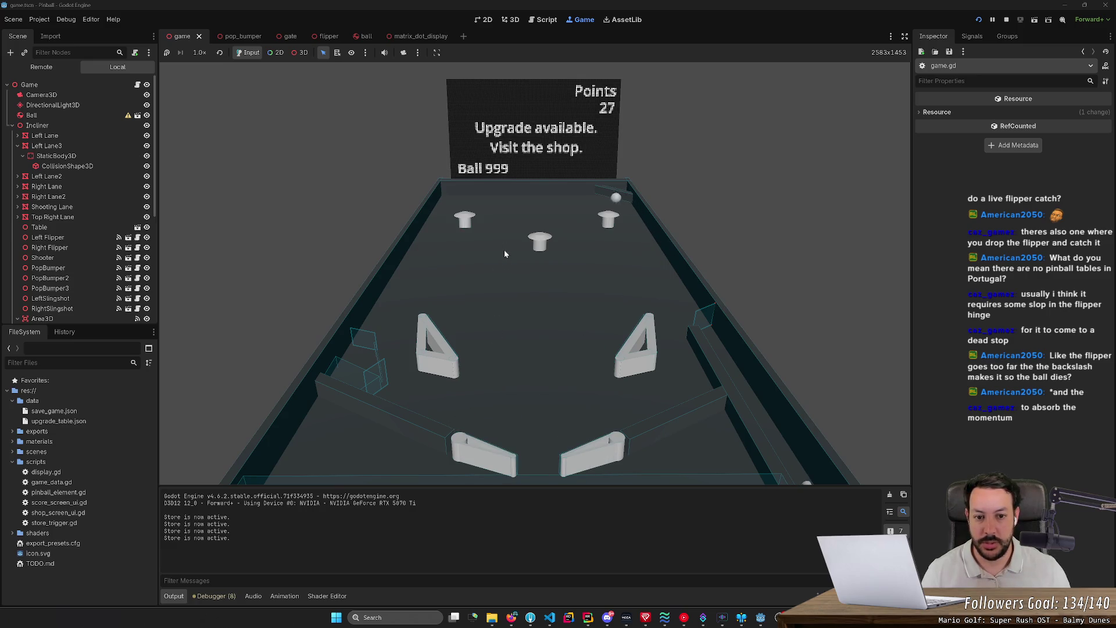
key(Right)
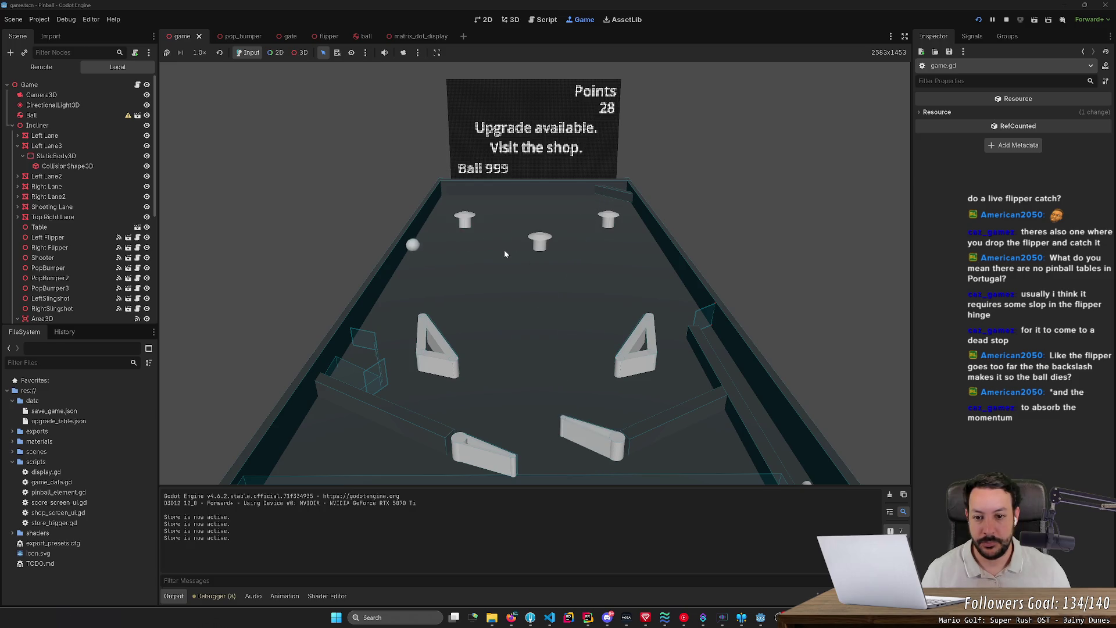
key(Left)
key(Left)
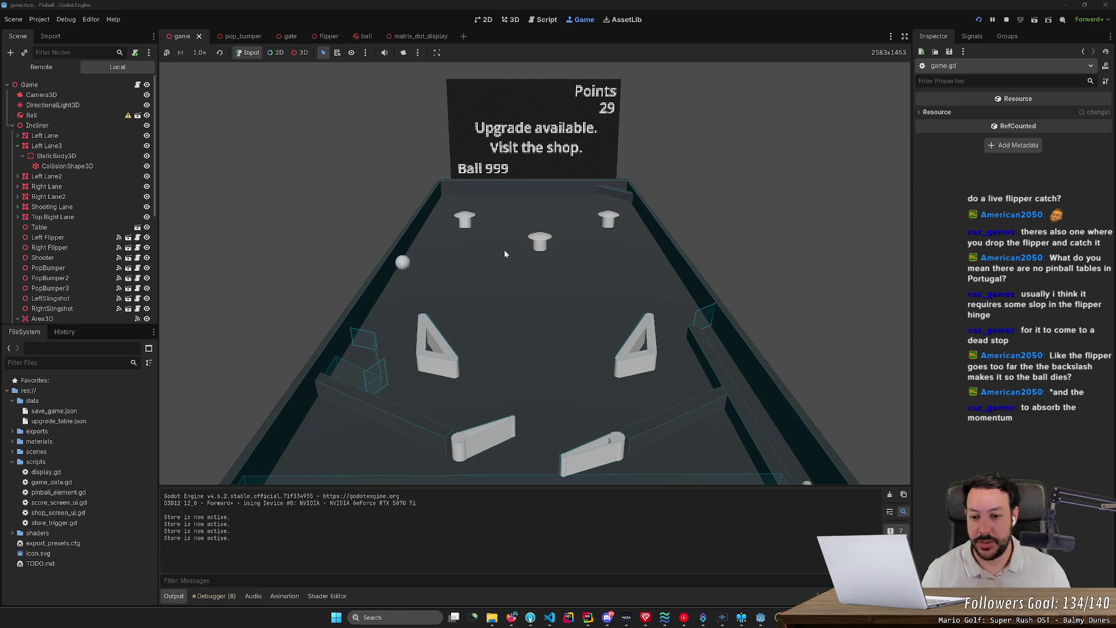
Rally the ball with alternating left and right flipper flicks to keep it in play
key(Left)
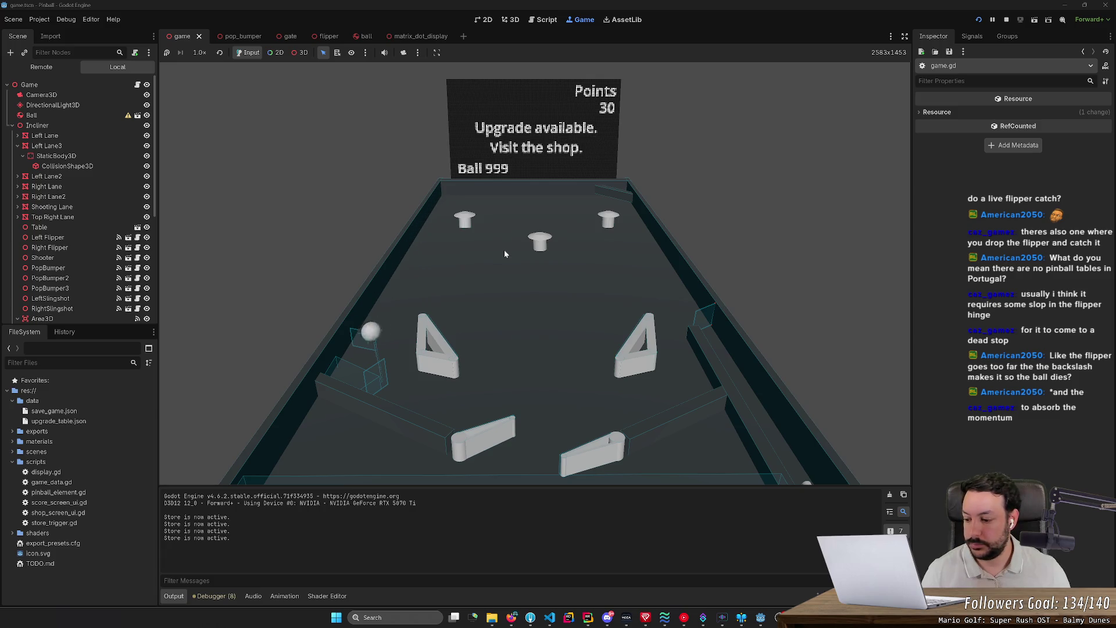
key(Left)
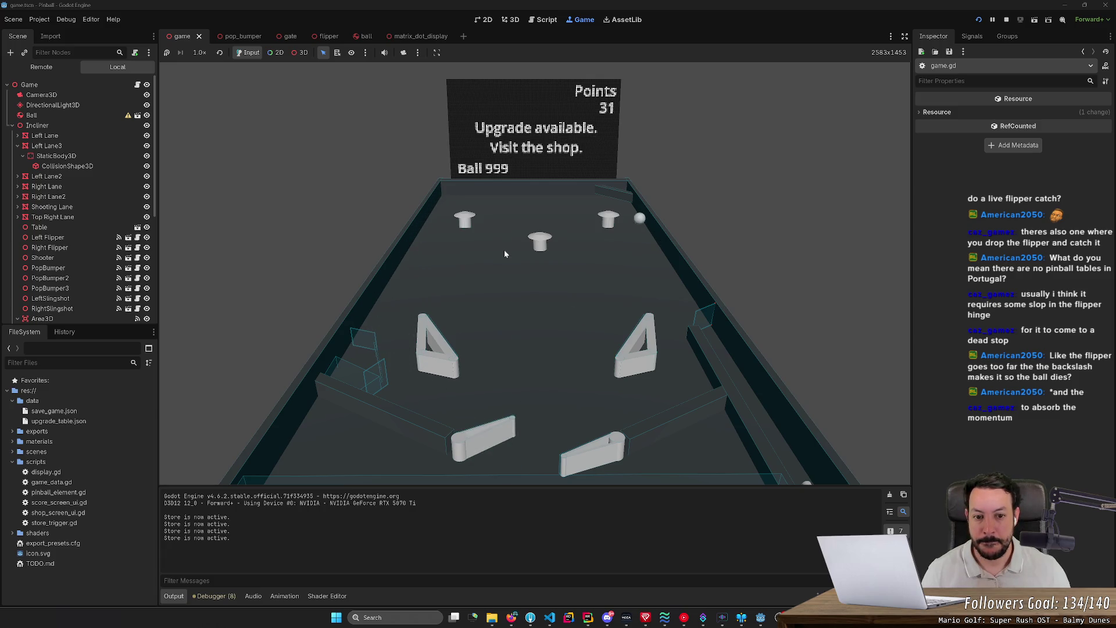
key(Right)
key(Left)
key(Right)
key(Right)
key(Left)
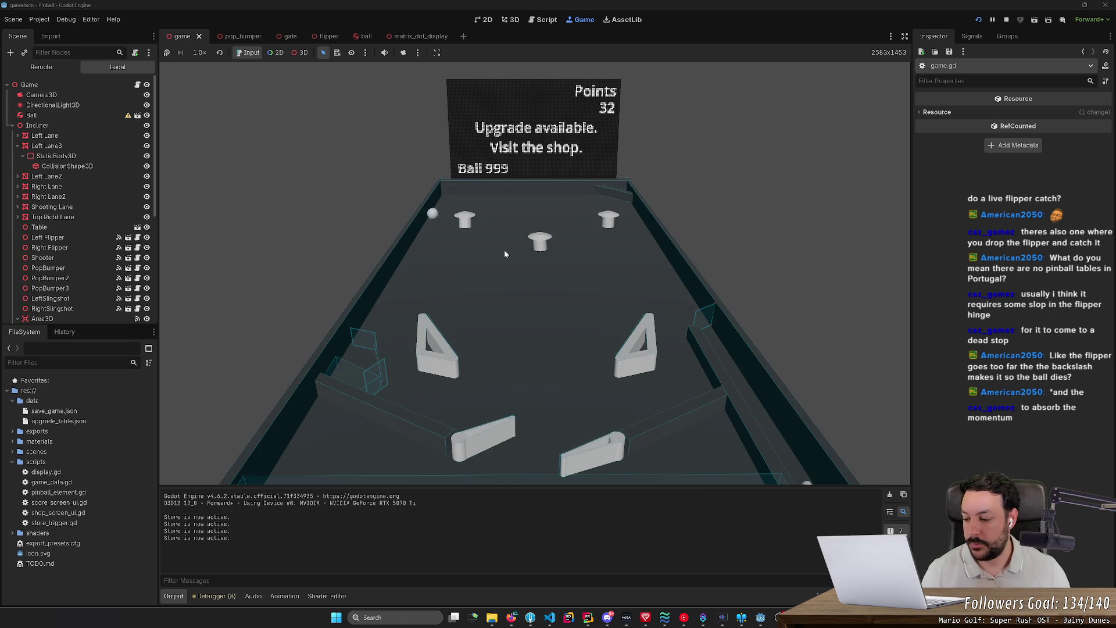
key(Left)
key(Right)
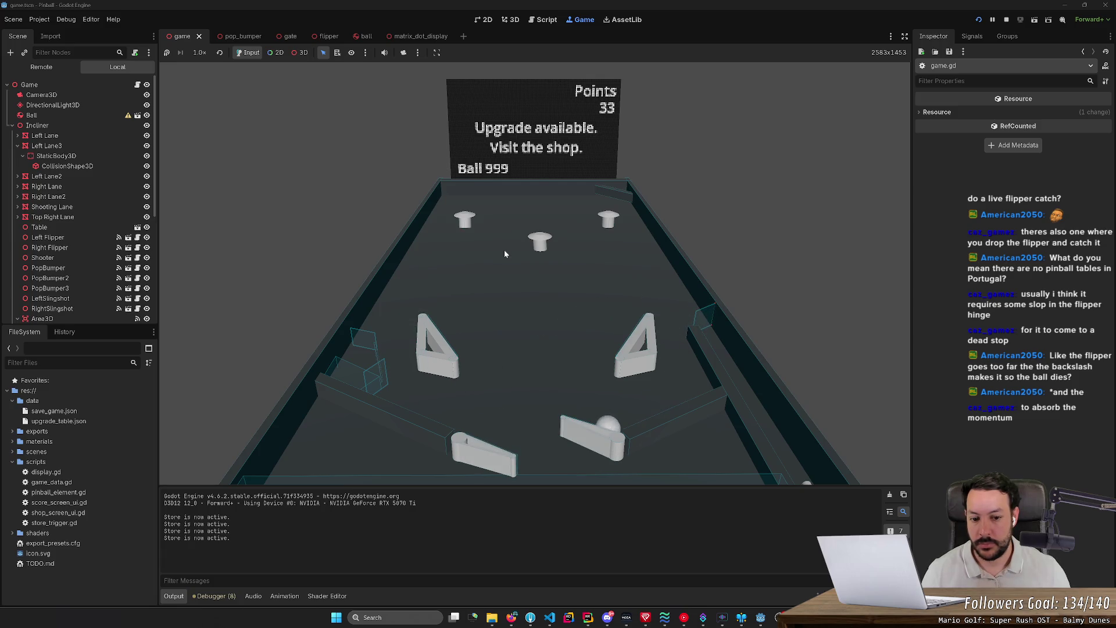
key(Right)
key(Left)
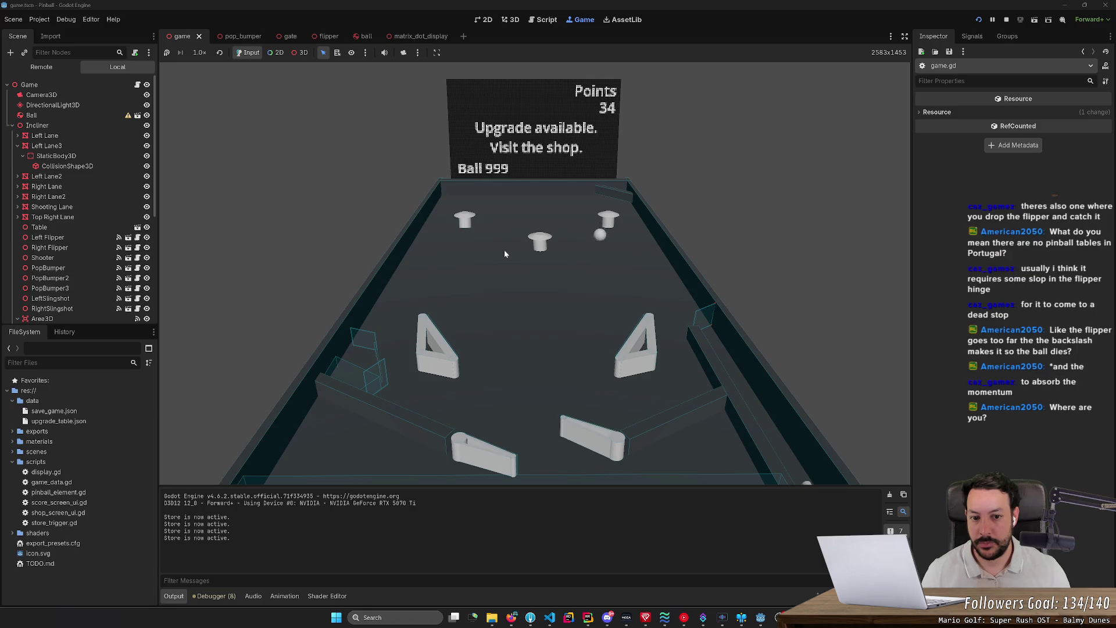
key(Right)
key(Left)
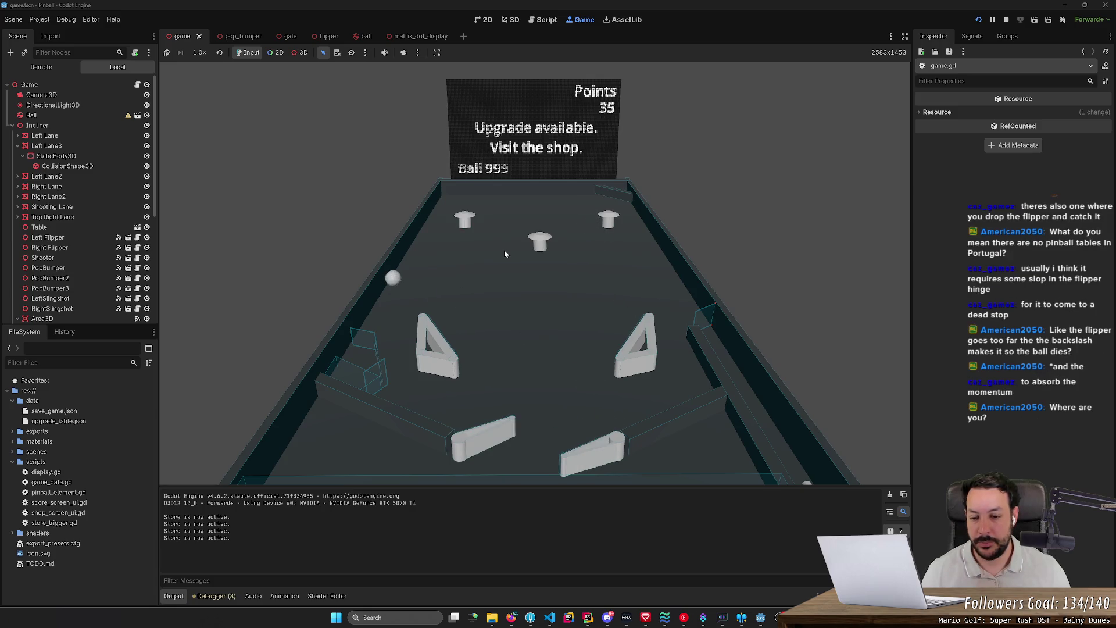
key(Left)
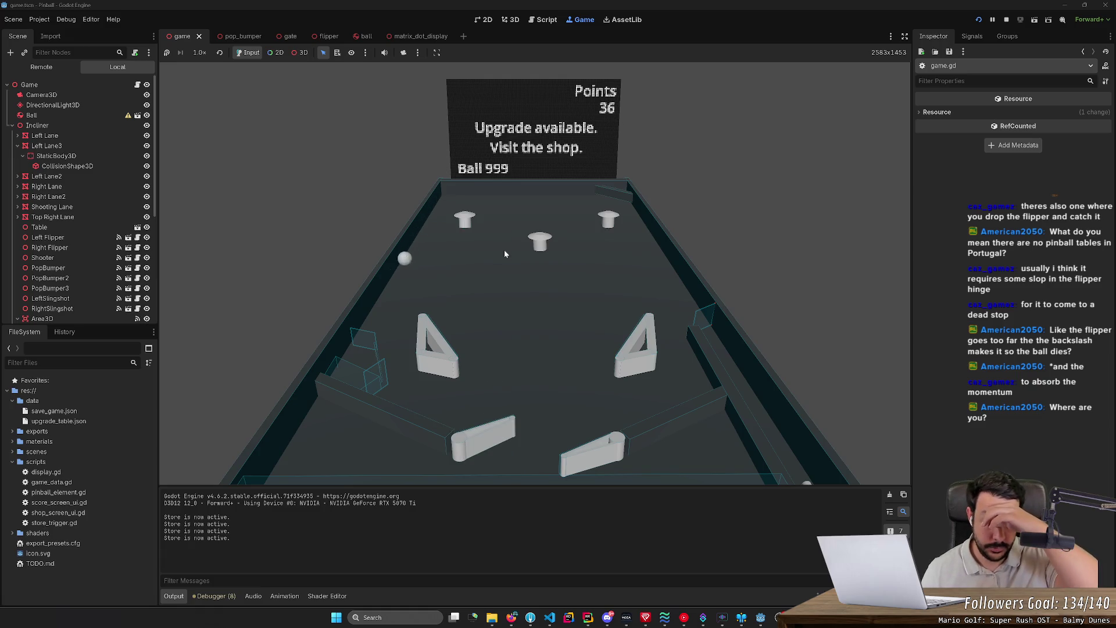
key(Left)
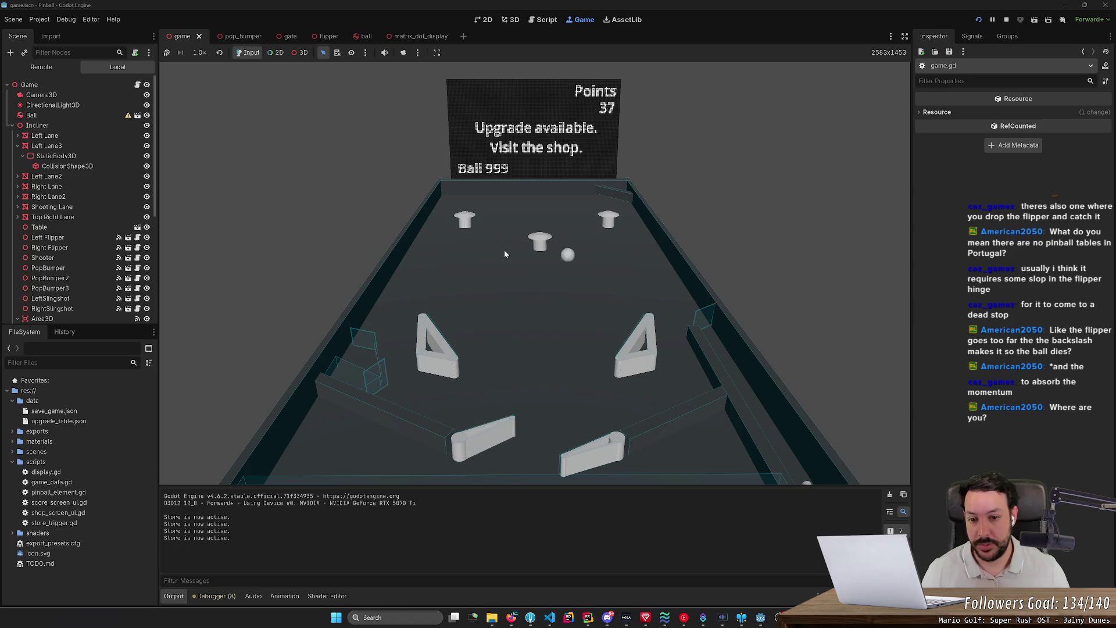
key(Right)
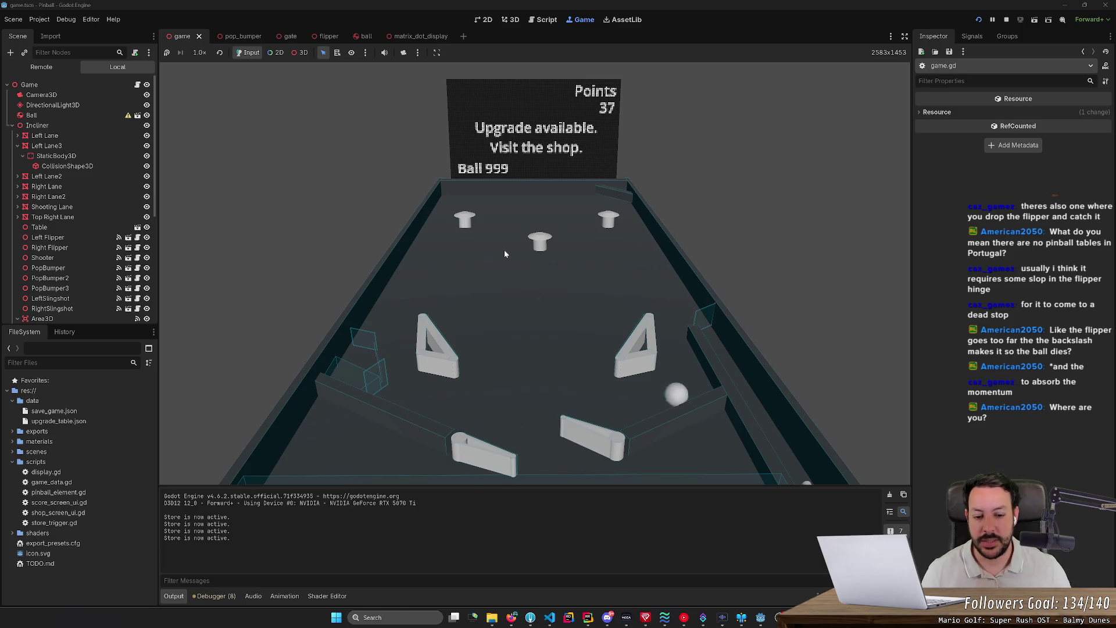
key(Right)
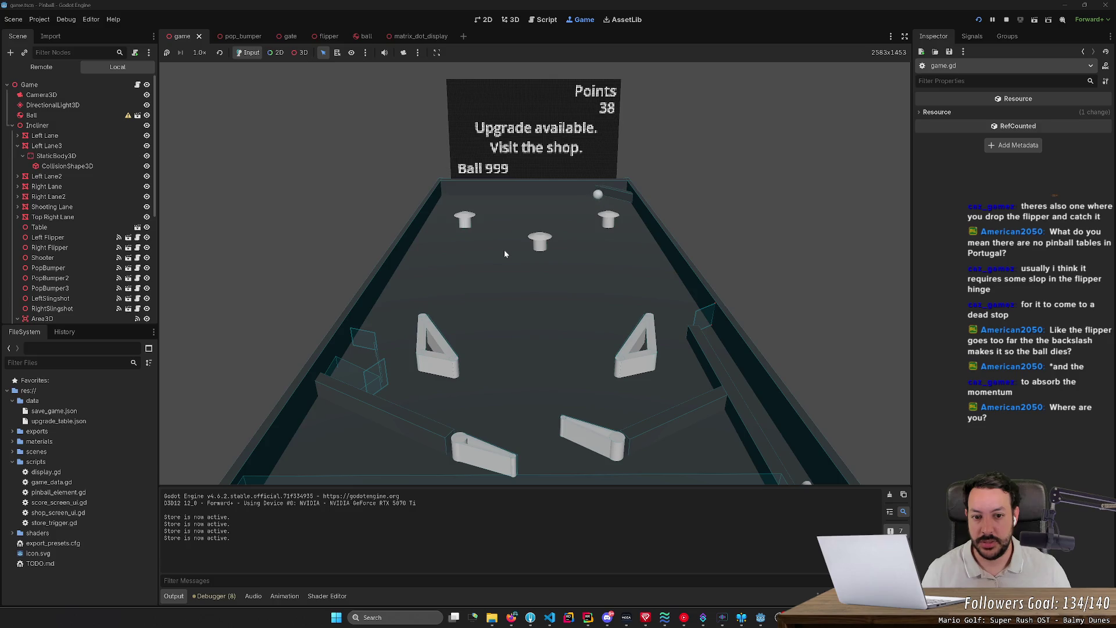
key(Left)
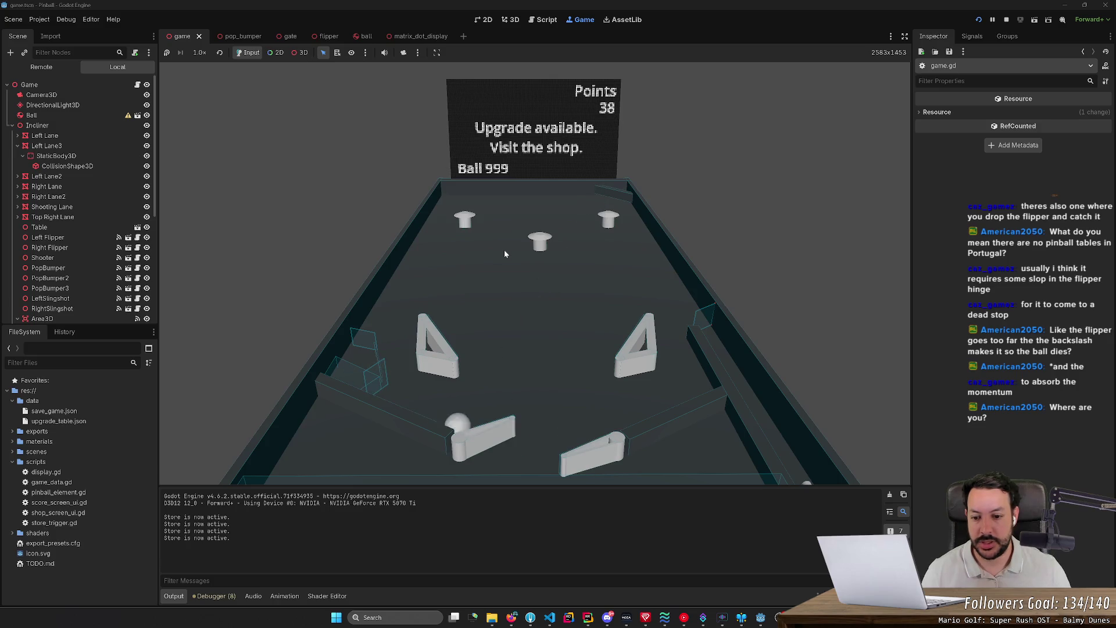
key(Right)
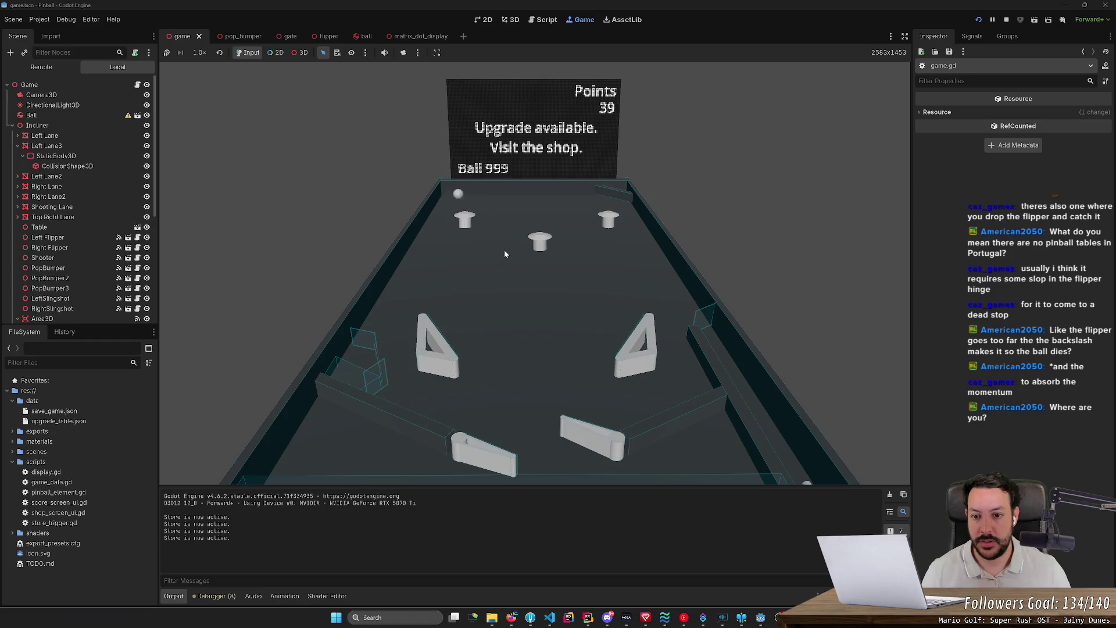
key(Left)
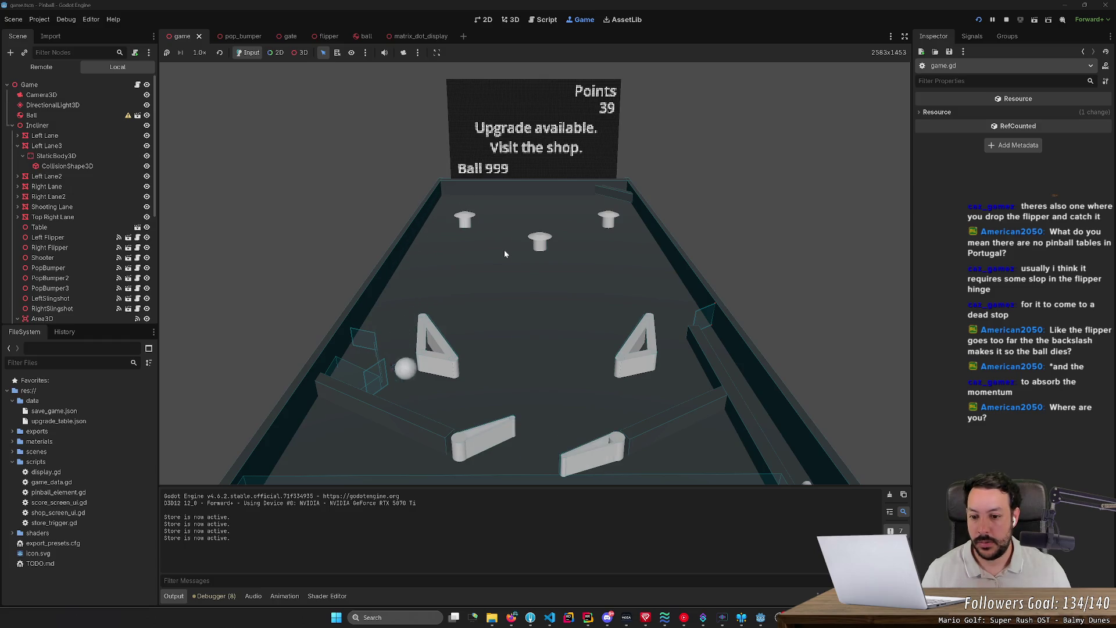
Keep the ball alive with both flippers until Points reach 54 under the shop prompt
key(Left)
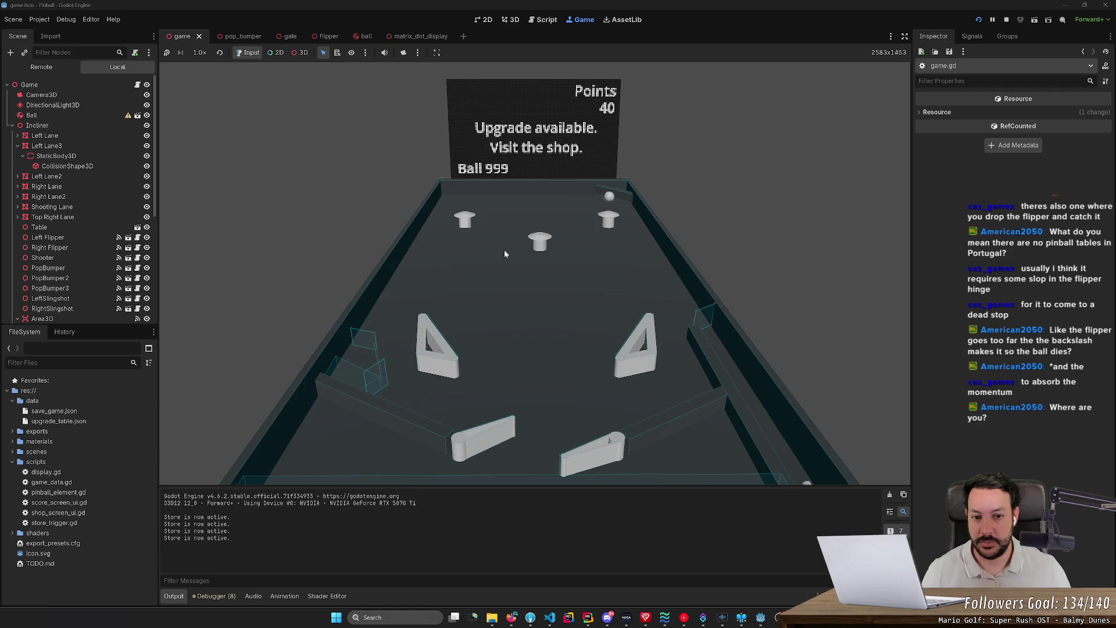
key(Right)
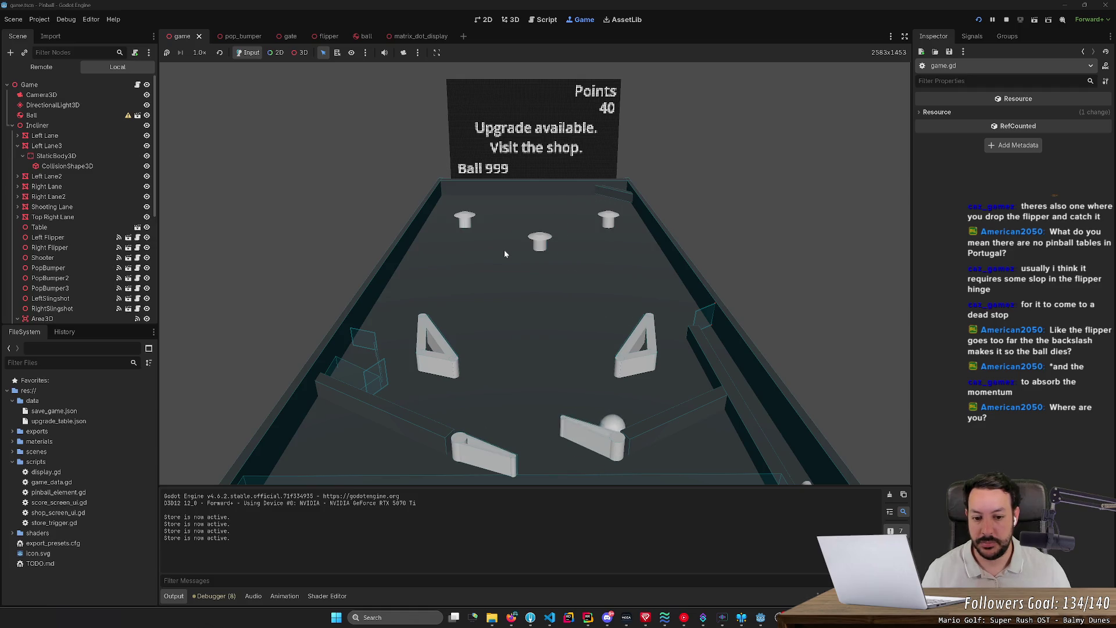
key(Left)
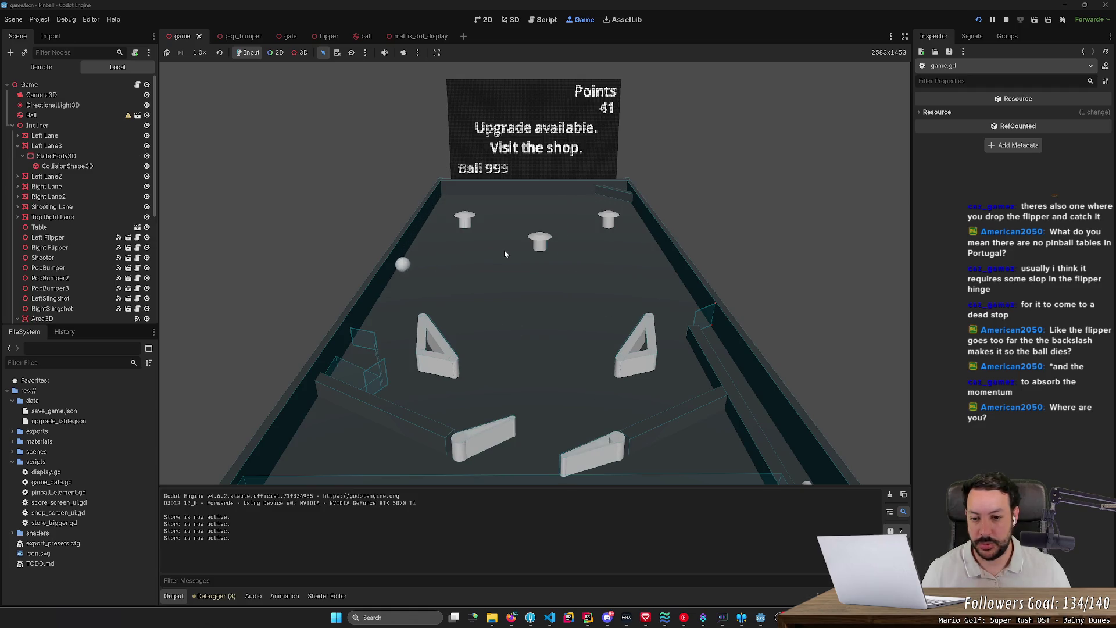
key(Left)
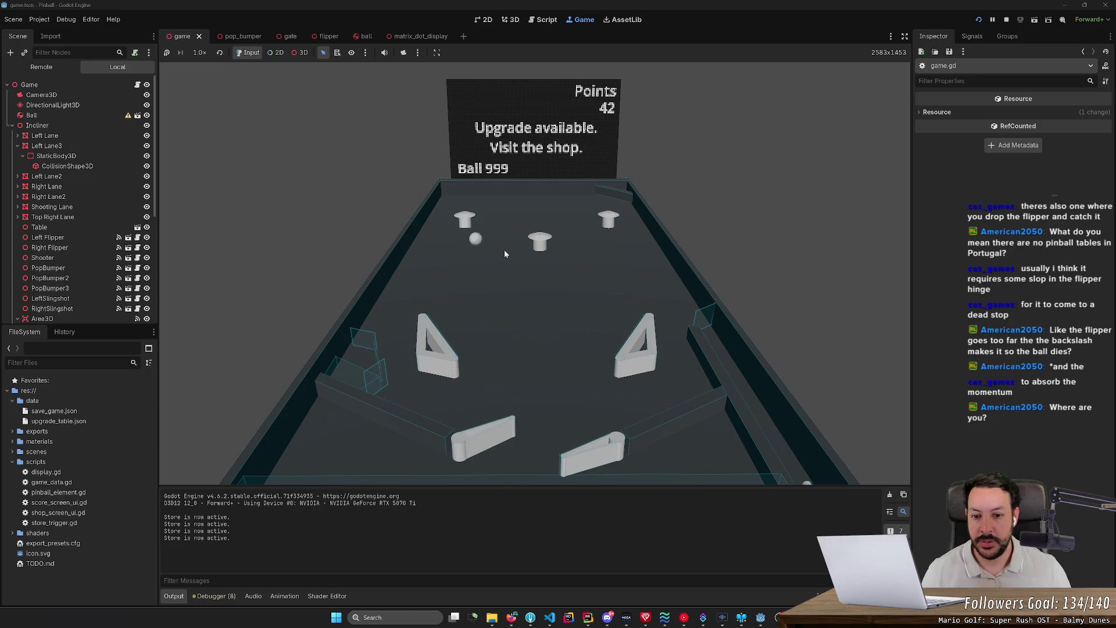
key(Right)
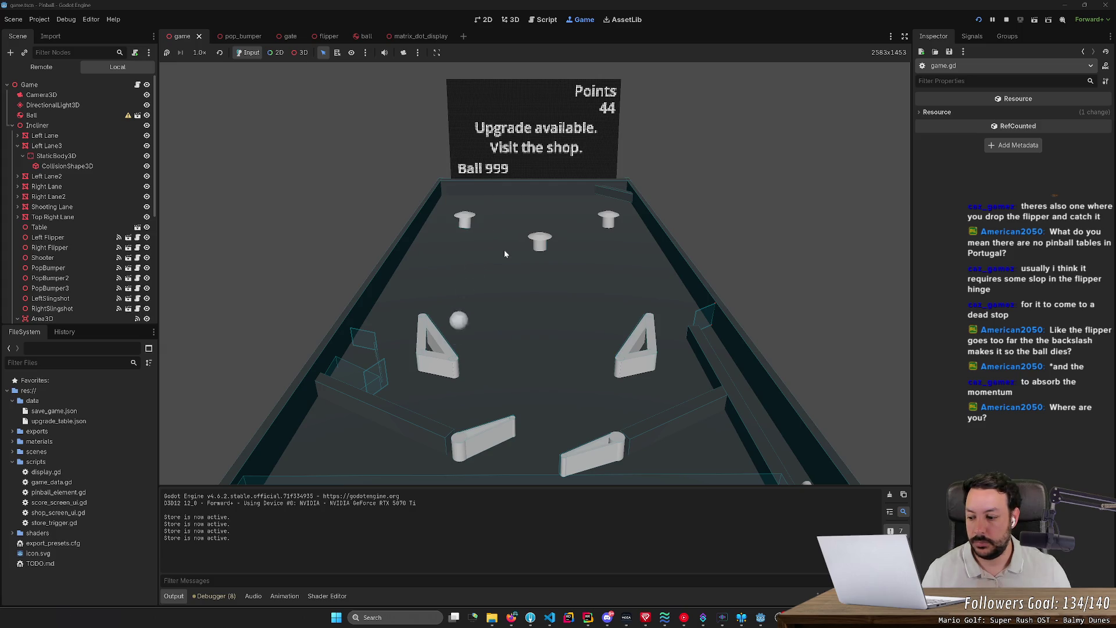
key(Left)
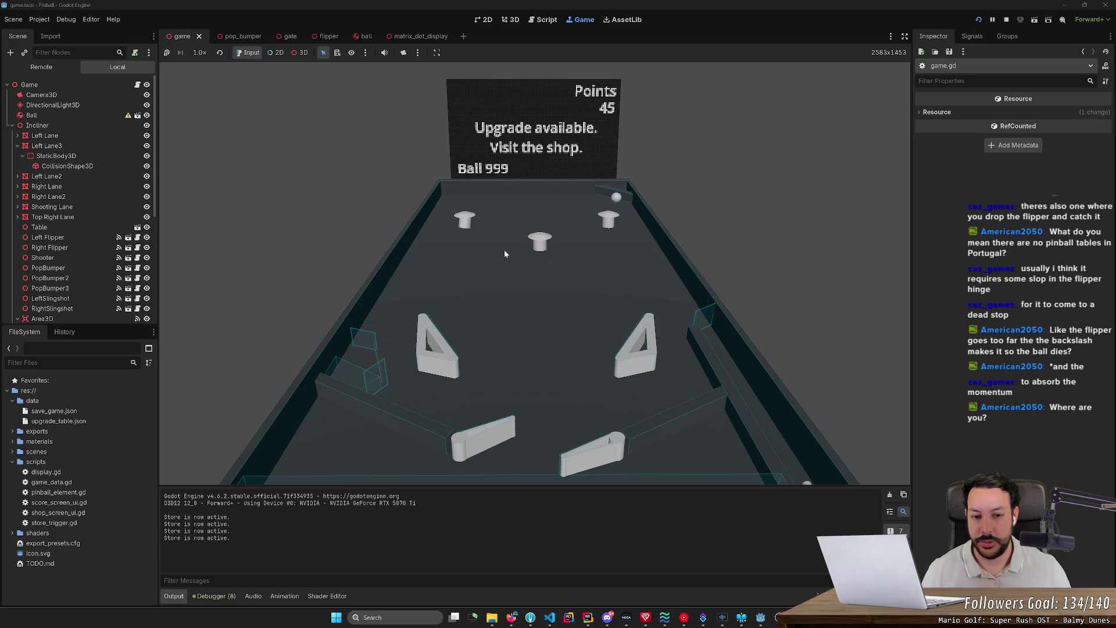
key(Right)
key(Right)
key(Right)
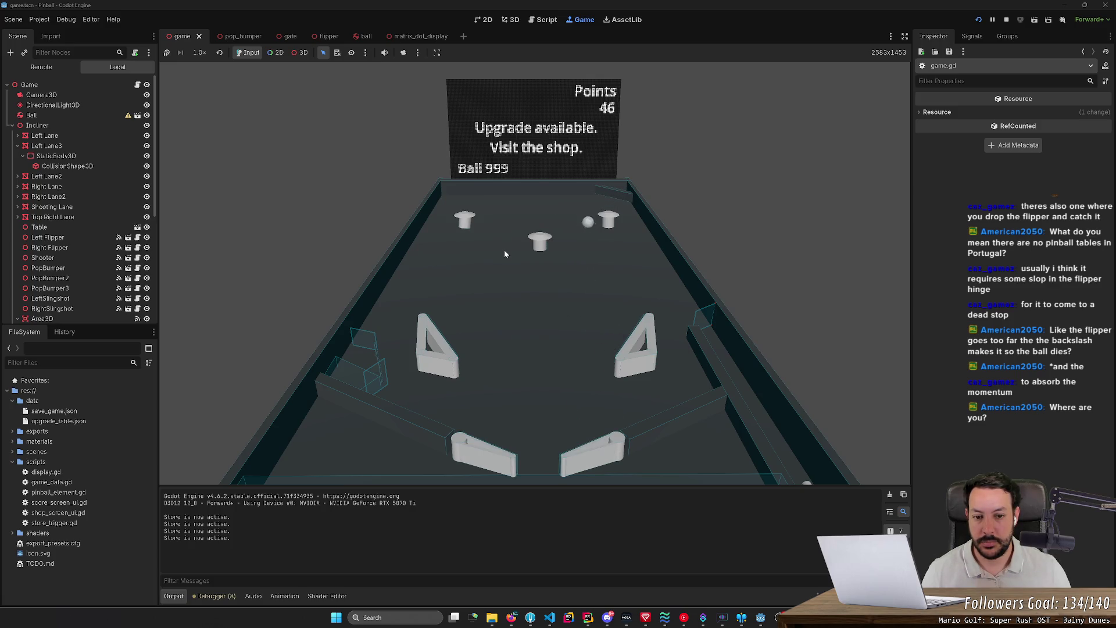
key(Left)
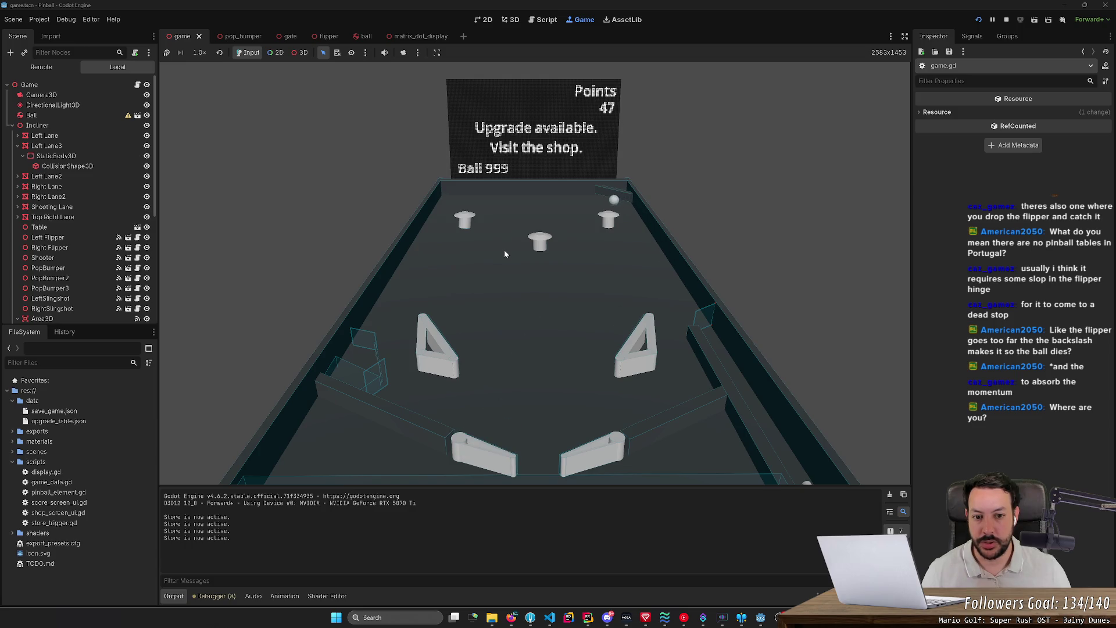
key(Right)
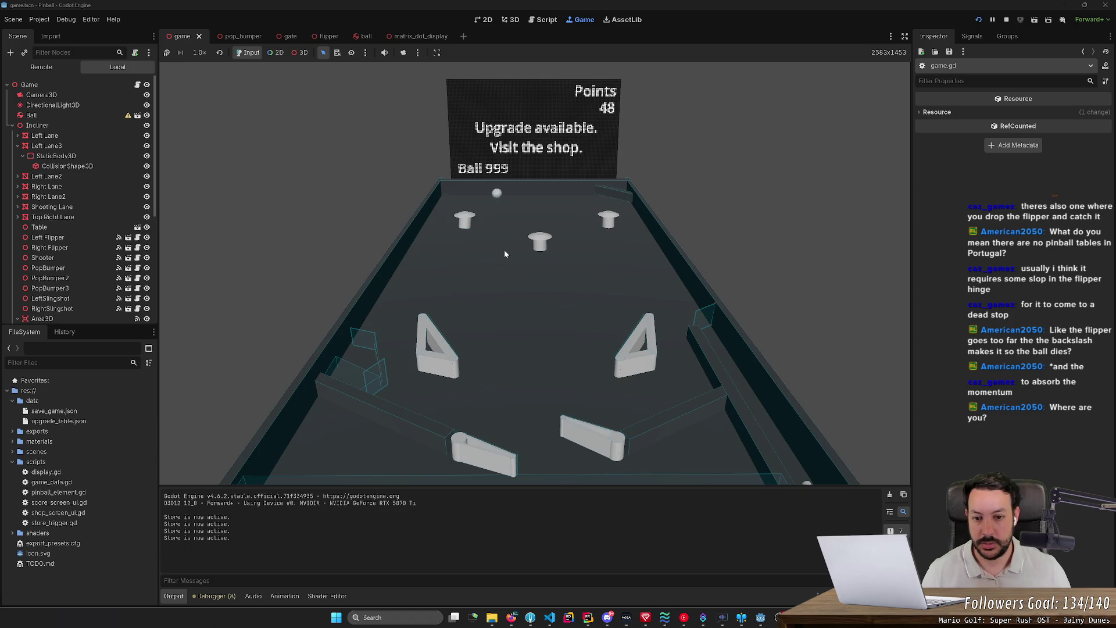
key(Left)
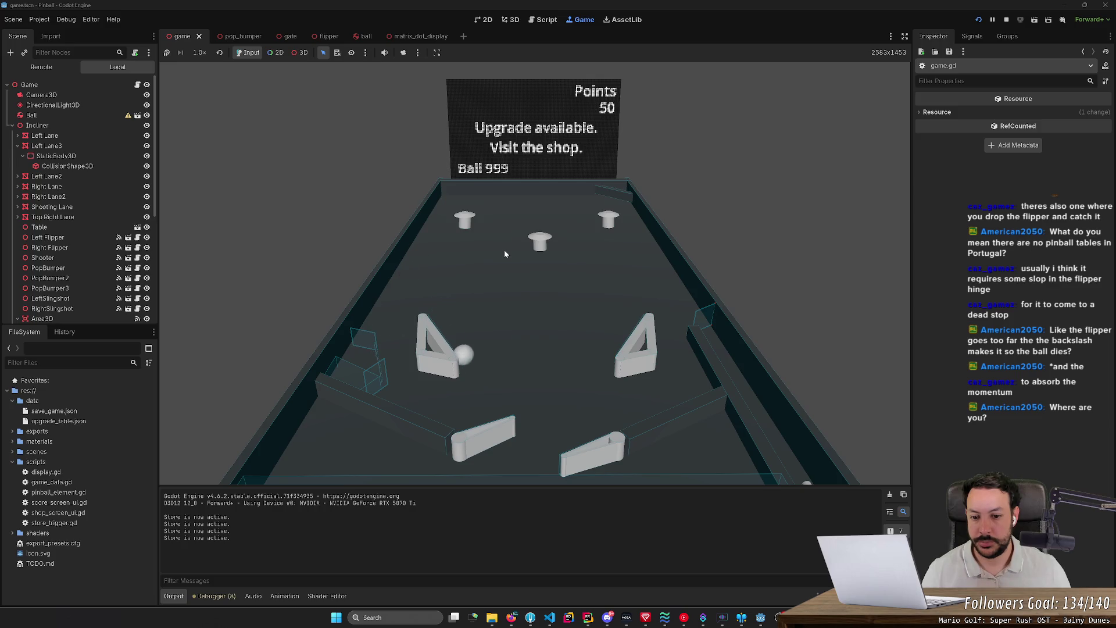
key(Left)
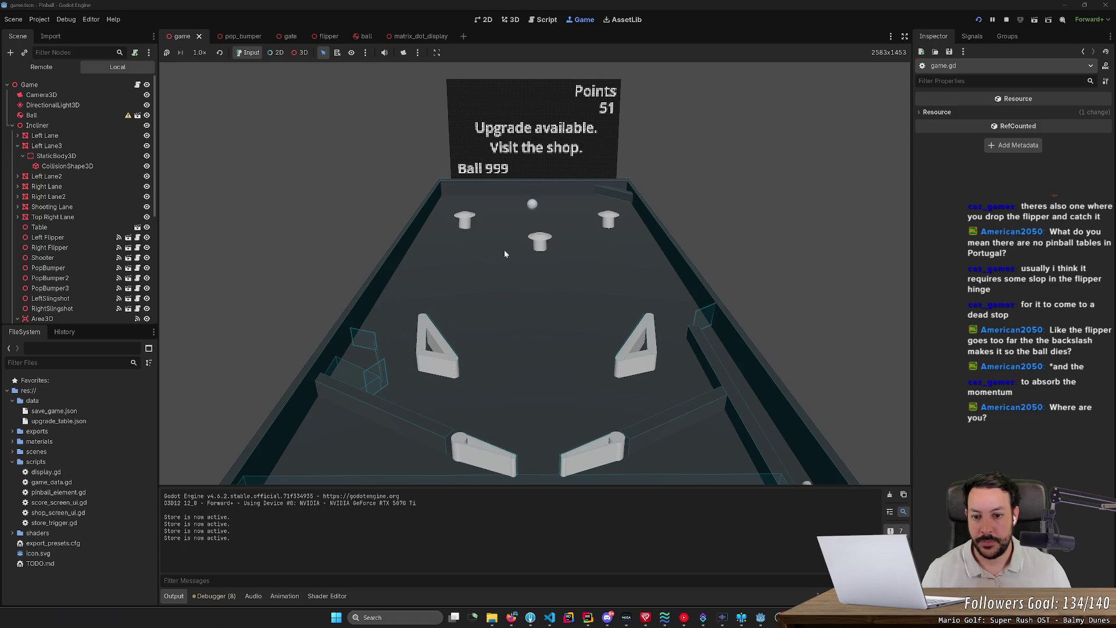
key(Left)
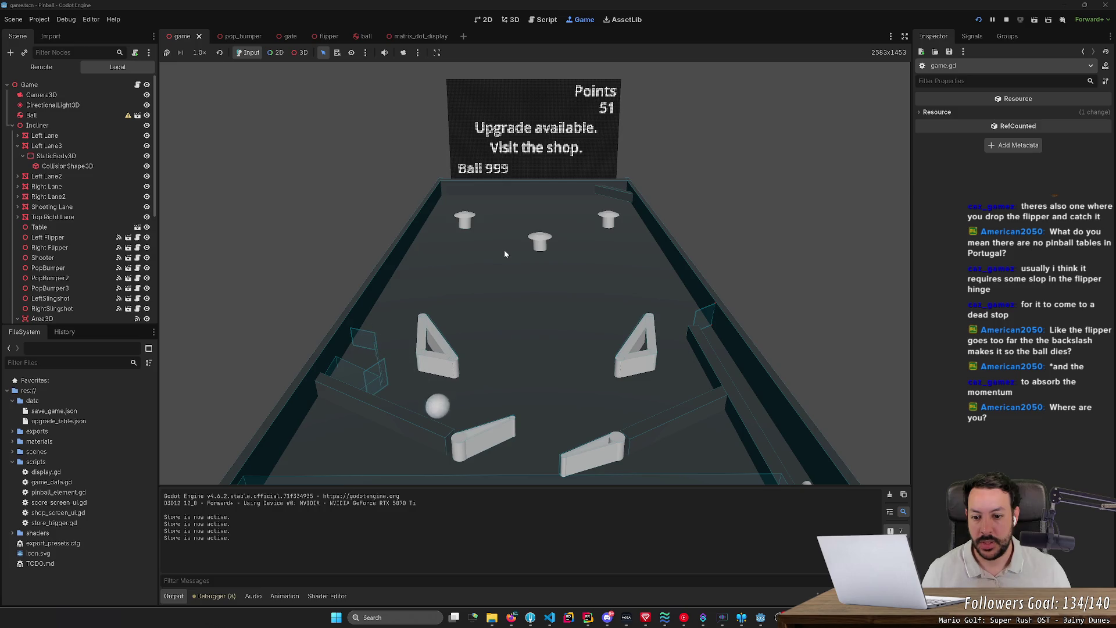
key(Left)
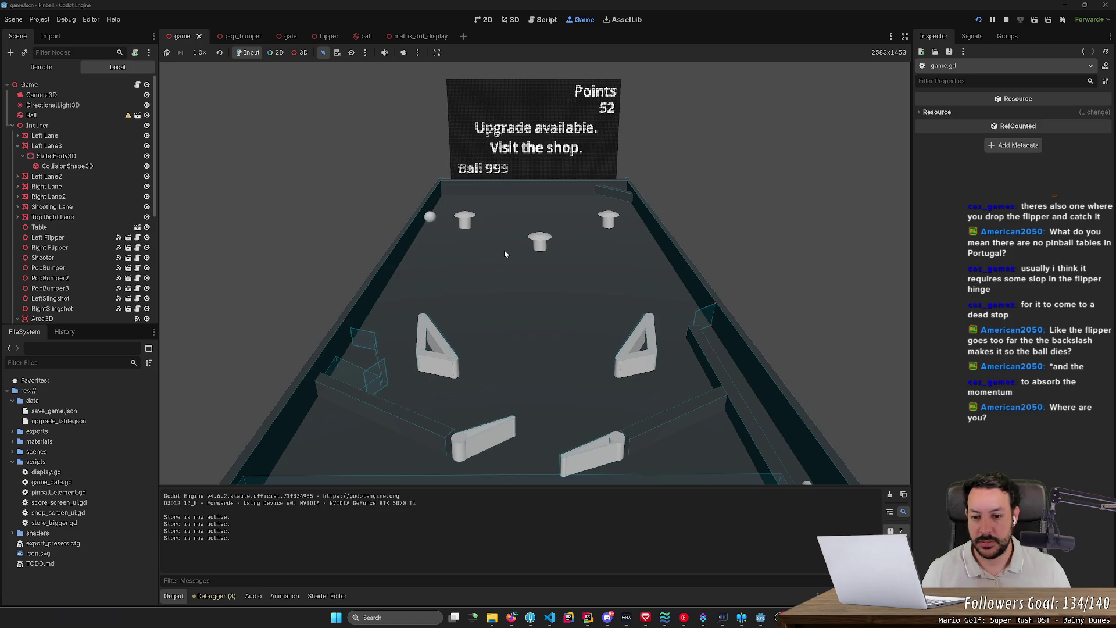
key(Left)
key(Right)
key(Right)
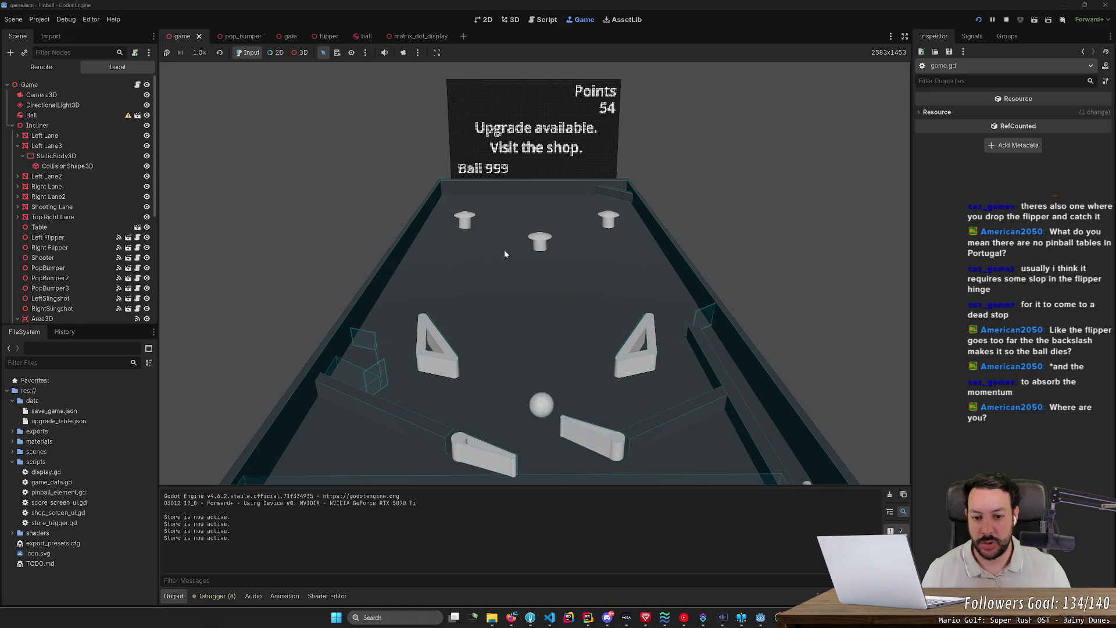
key(Left)
key(Right)
key(Left)
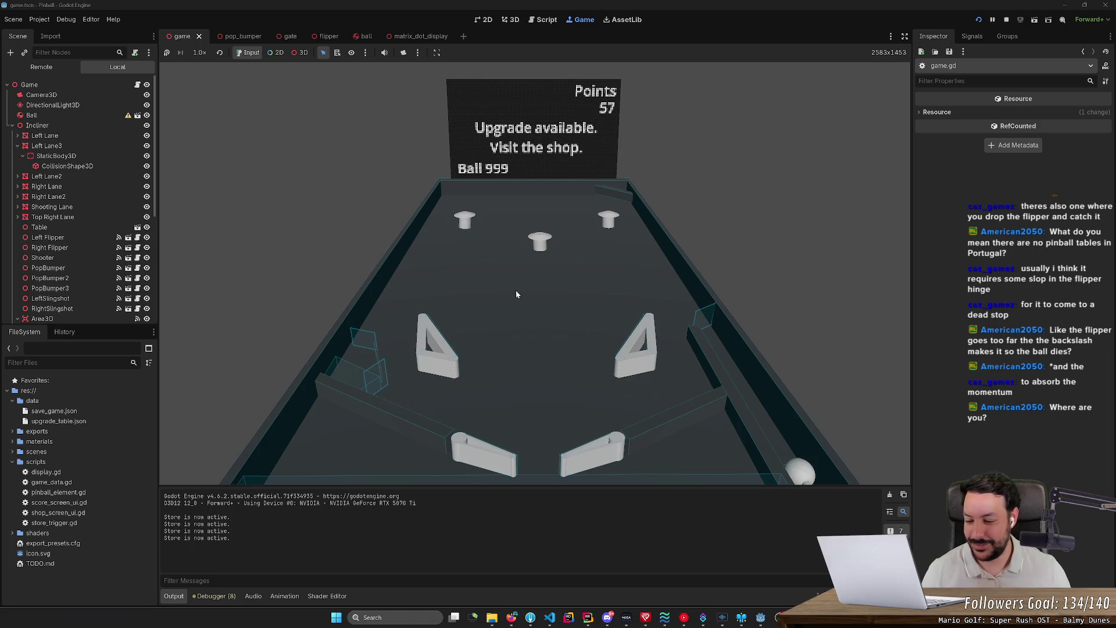
Knock the ball into the bumpers with the left and right flippers to raise the score
key(Left)
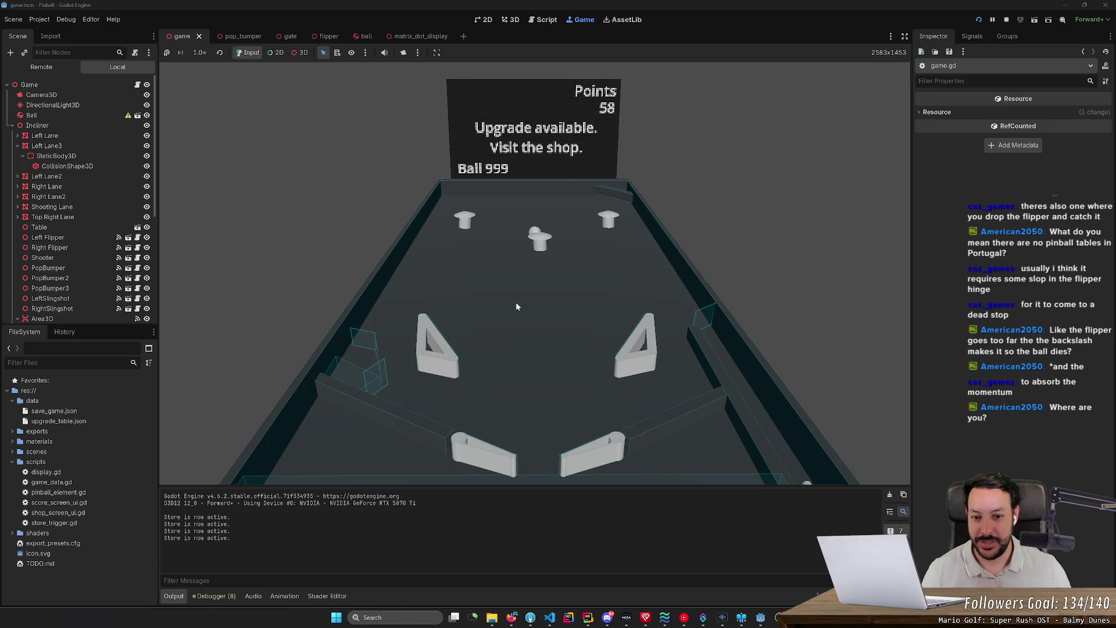
key(Left)
key(Left)
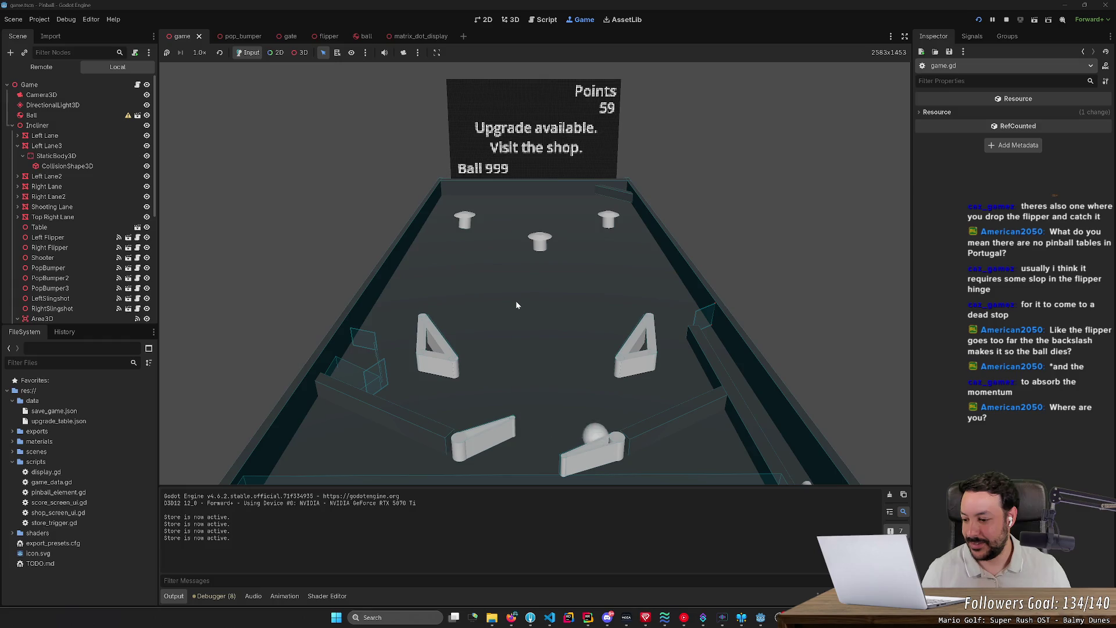
key(Right)
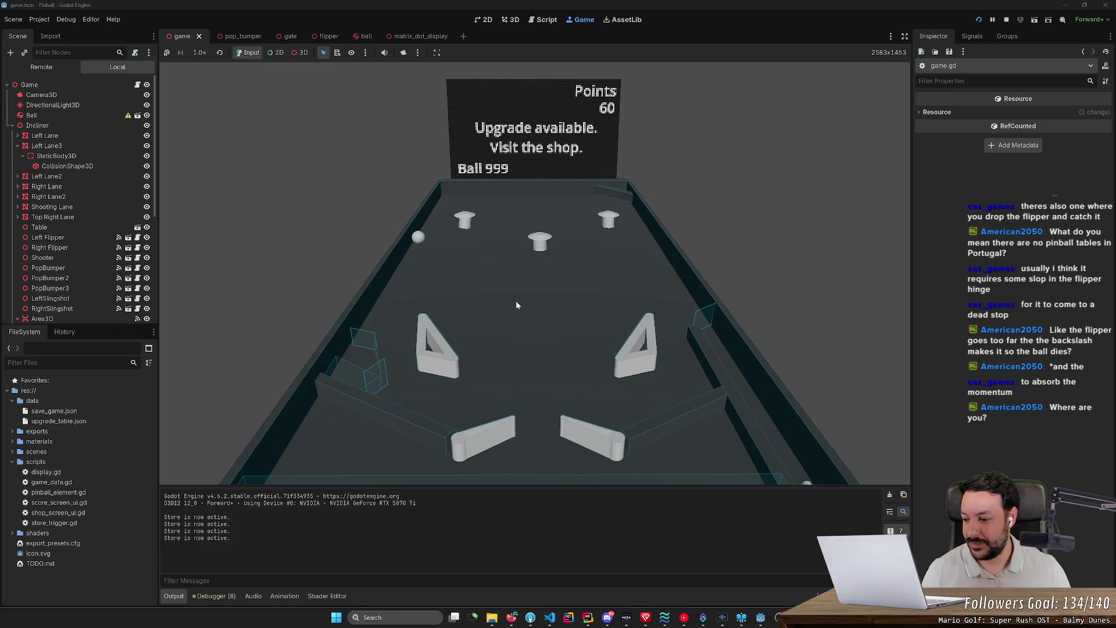
key(Left)
key(Right)
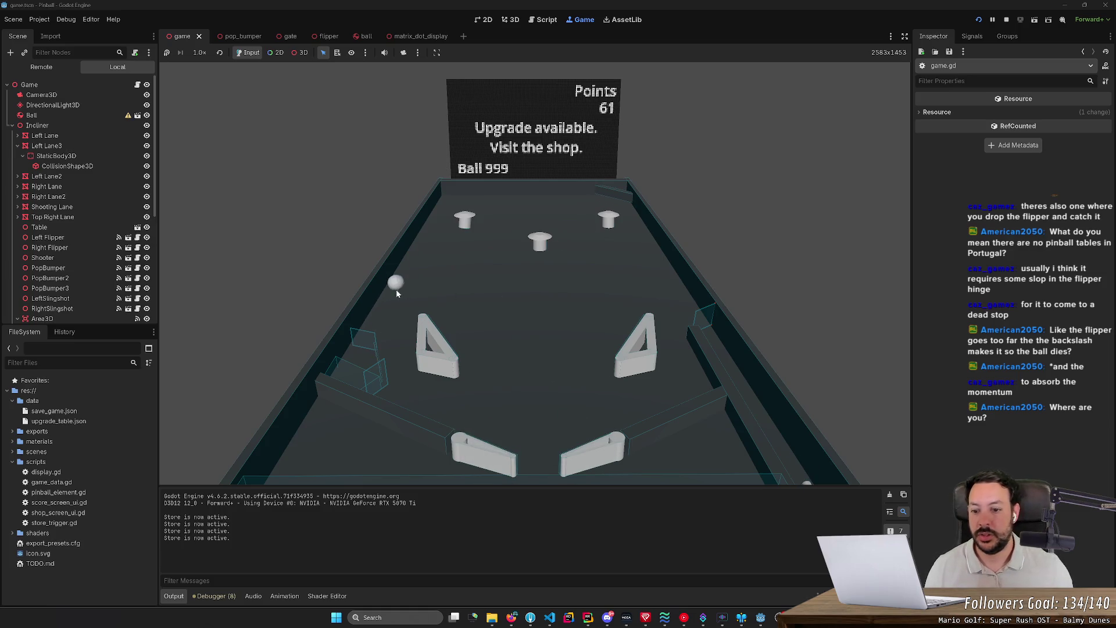
key(Left)
key(Right)
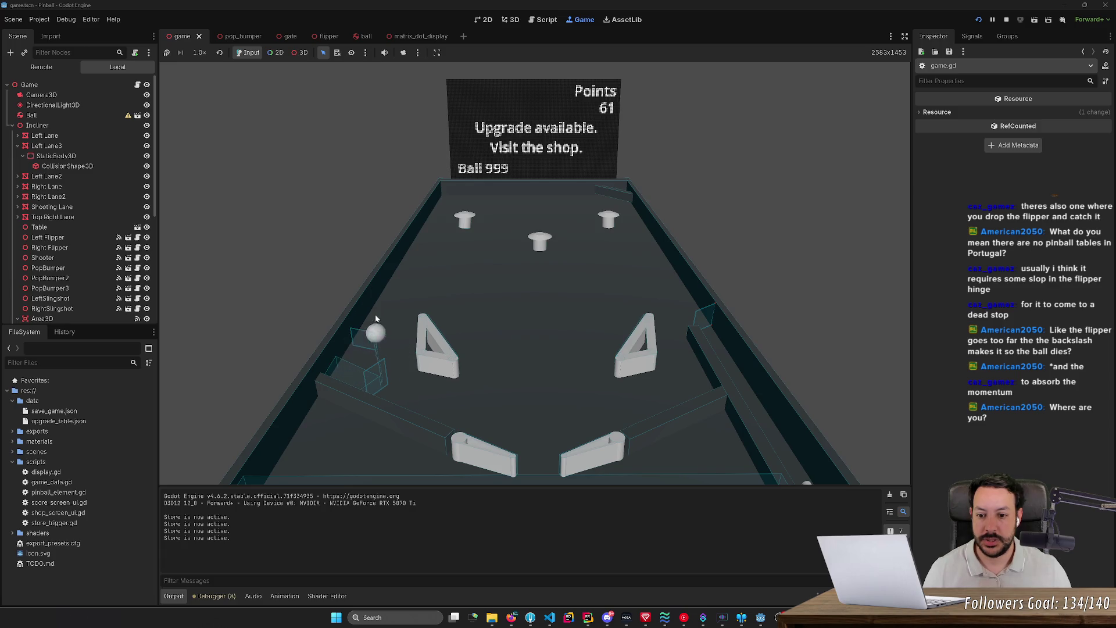
key(Right)
key(Left)
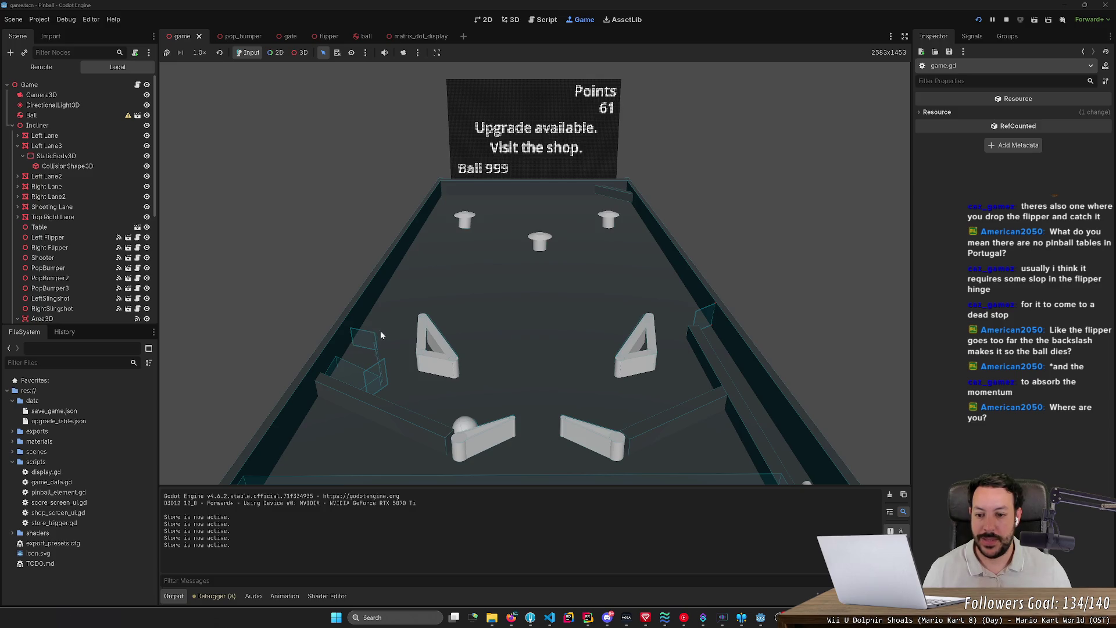
key(space)
key(space)
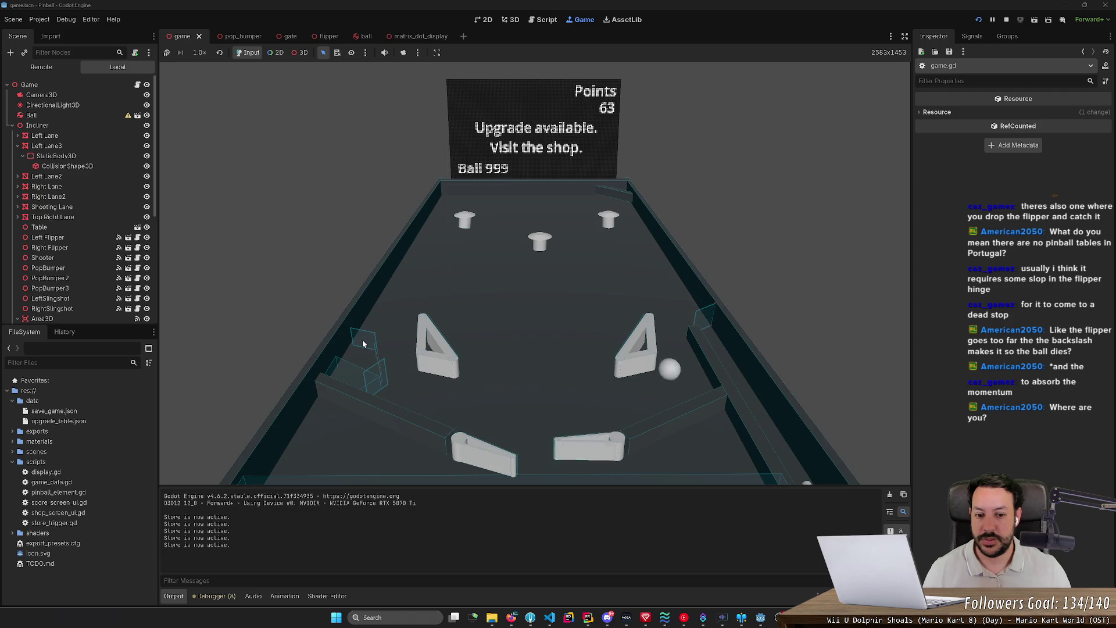
key(space)
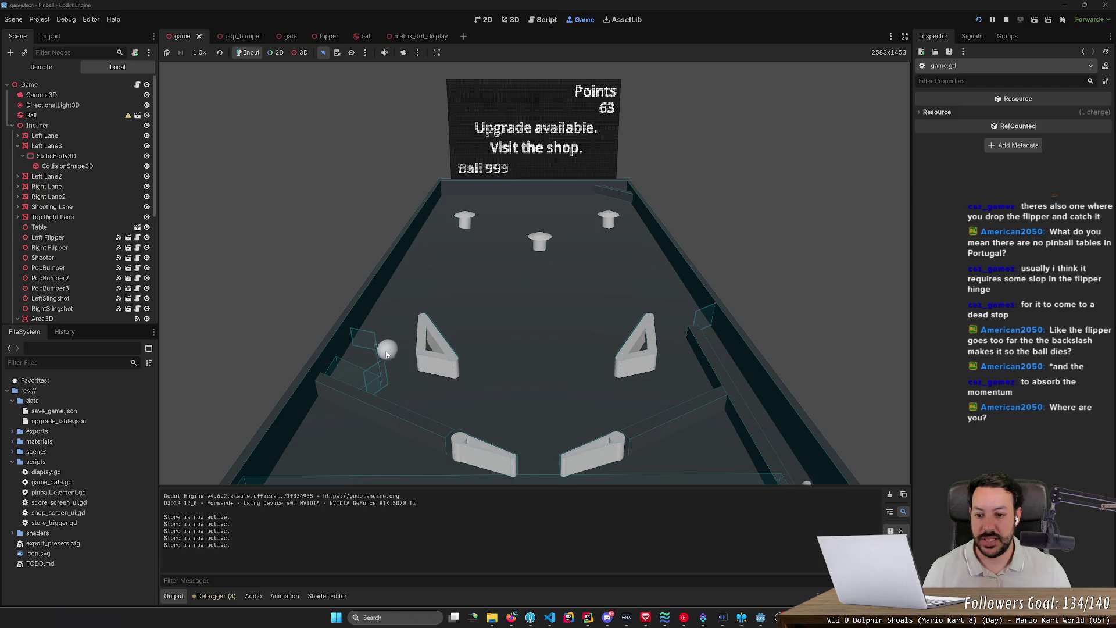
Launch a new ball and keep it in play until Points reach 67, then stop the game
key(space)
key(Left)
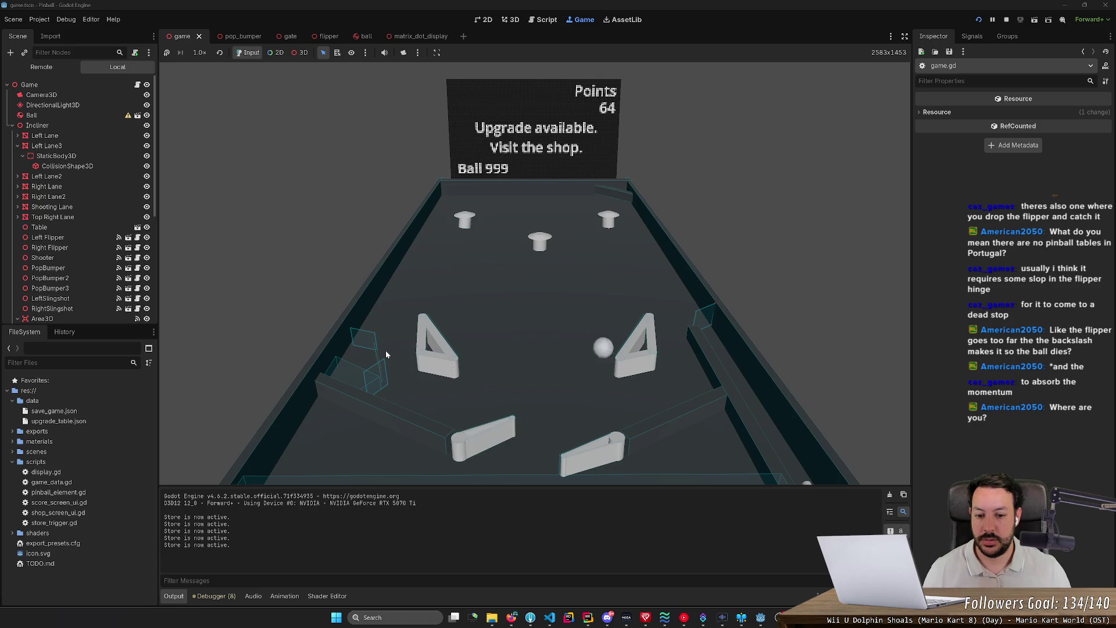
key(Right)
key(Right)
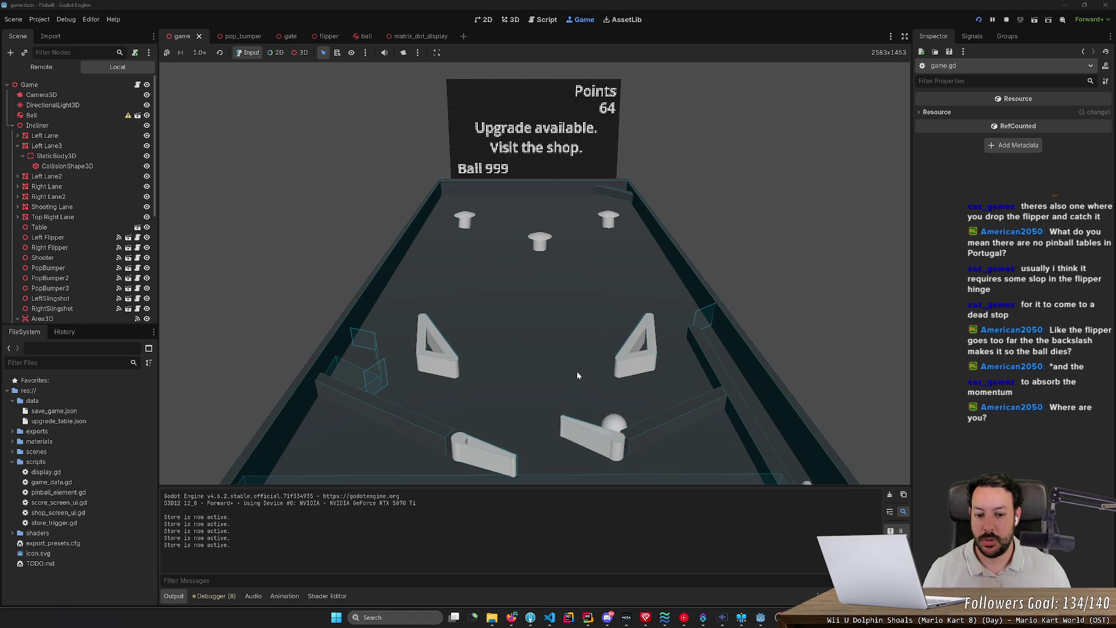
key(Left)
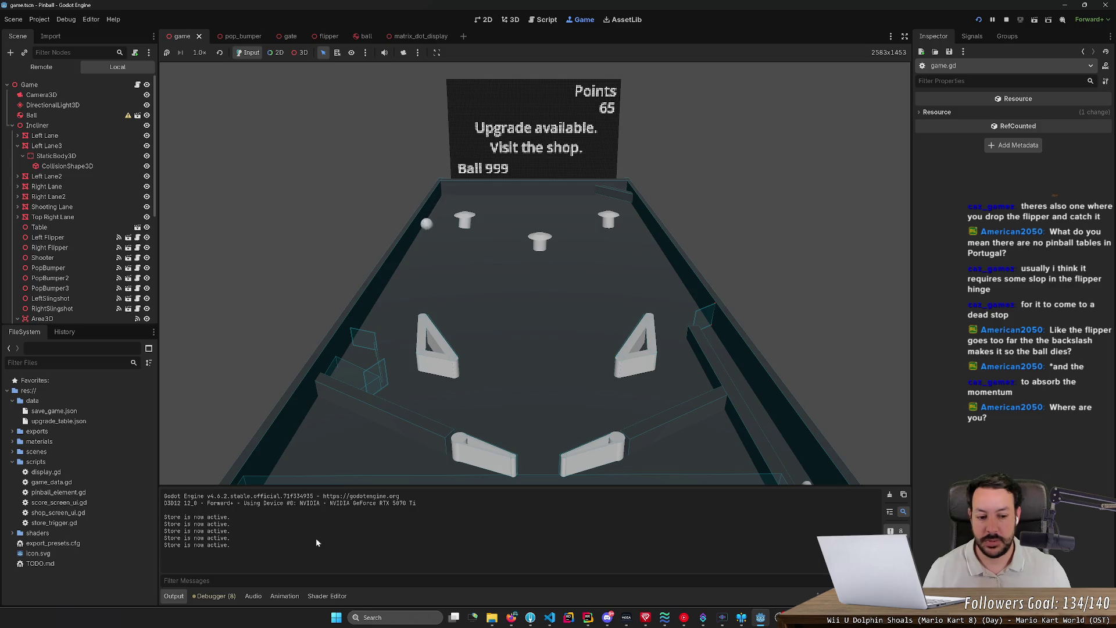
key(Left)
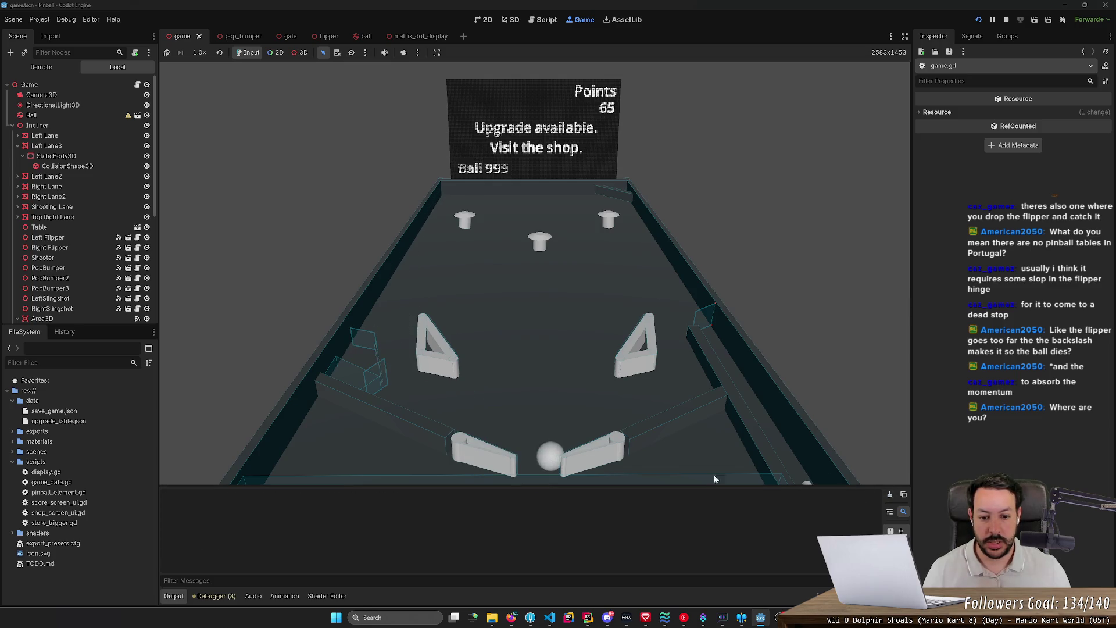
key(Right)
key(Left)
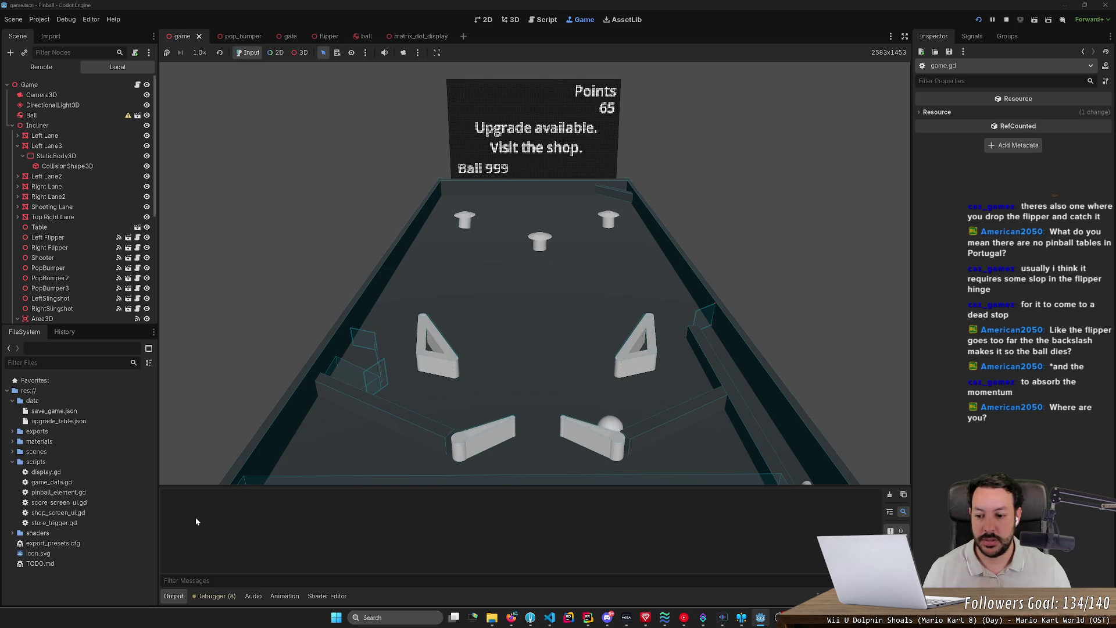
key(Right)
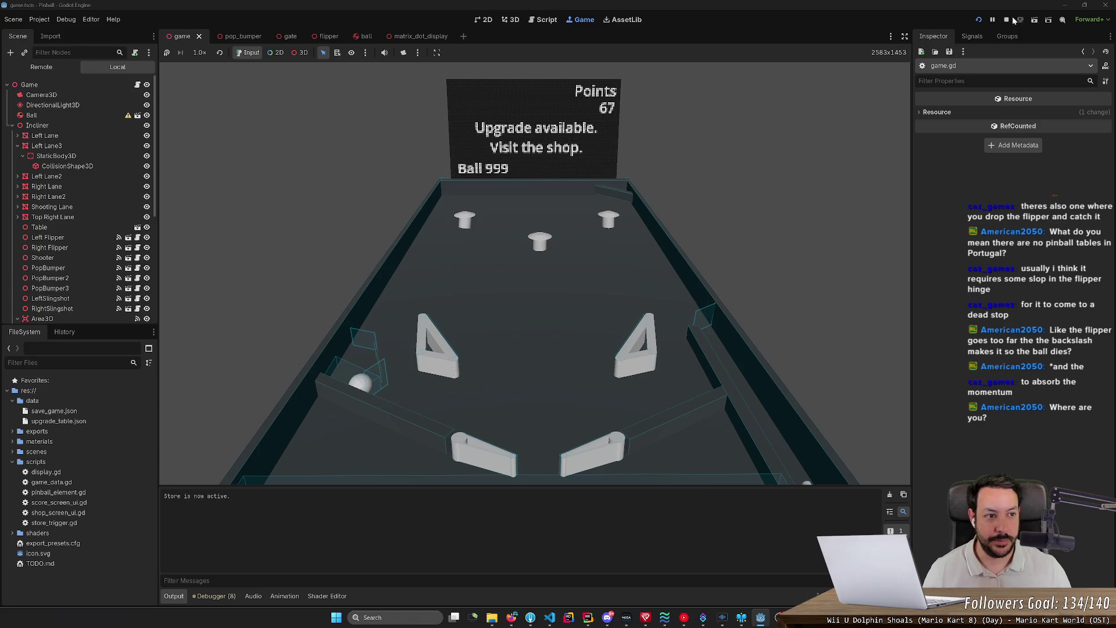
key(F8)
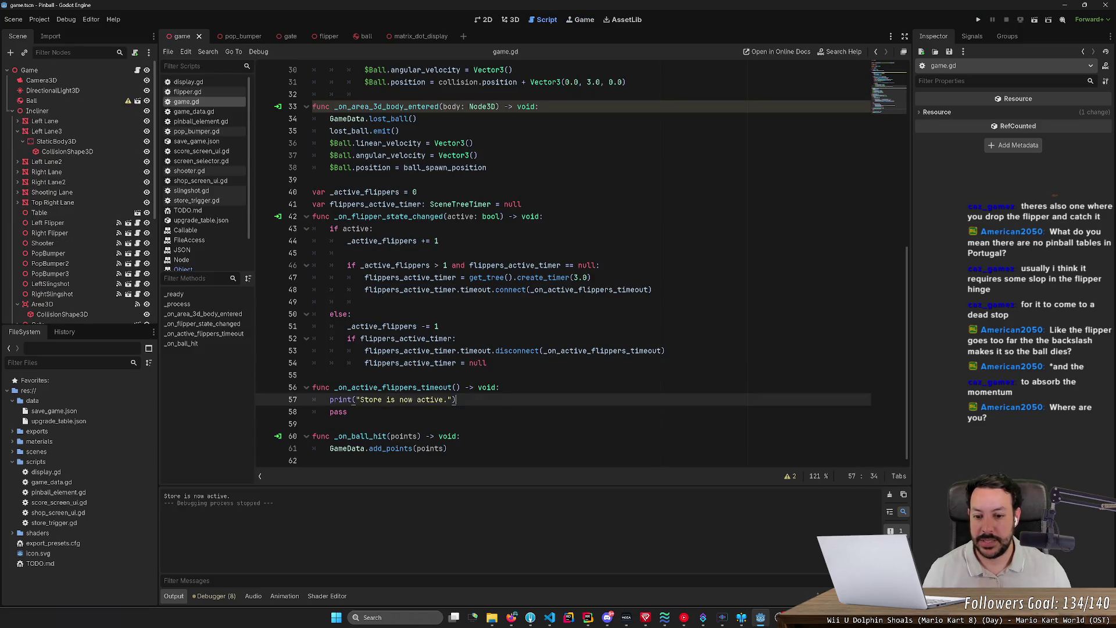
Begin a 'GameData.' line at the top of _on_active_flippers_timeout, then switch to game_data.gd
click(500, 387)
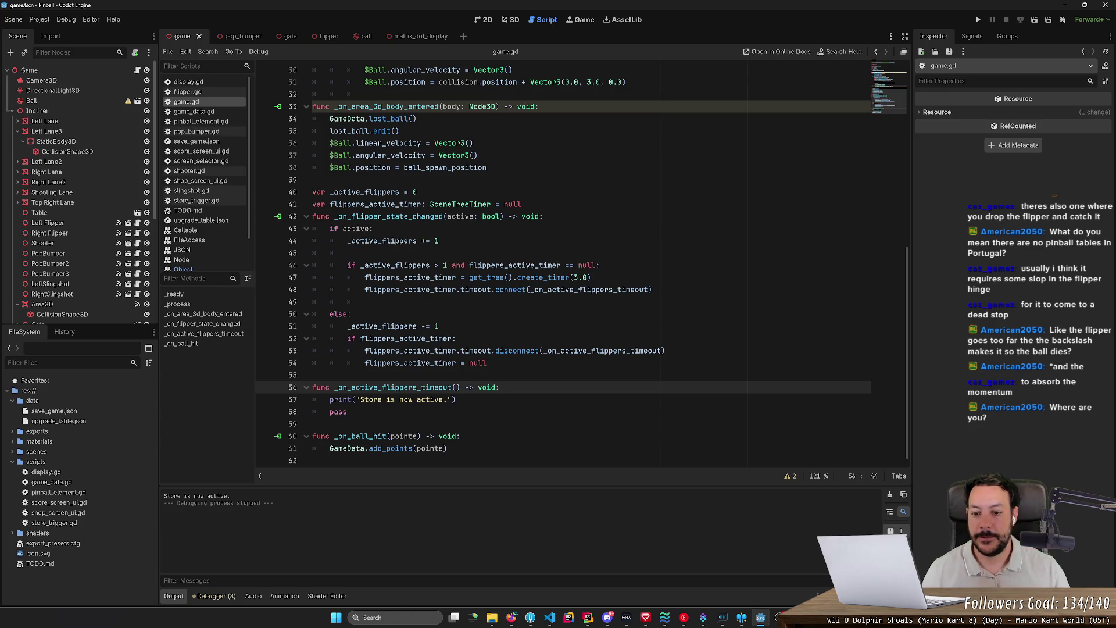
key(Return)
text(GameData.)
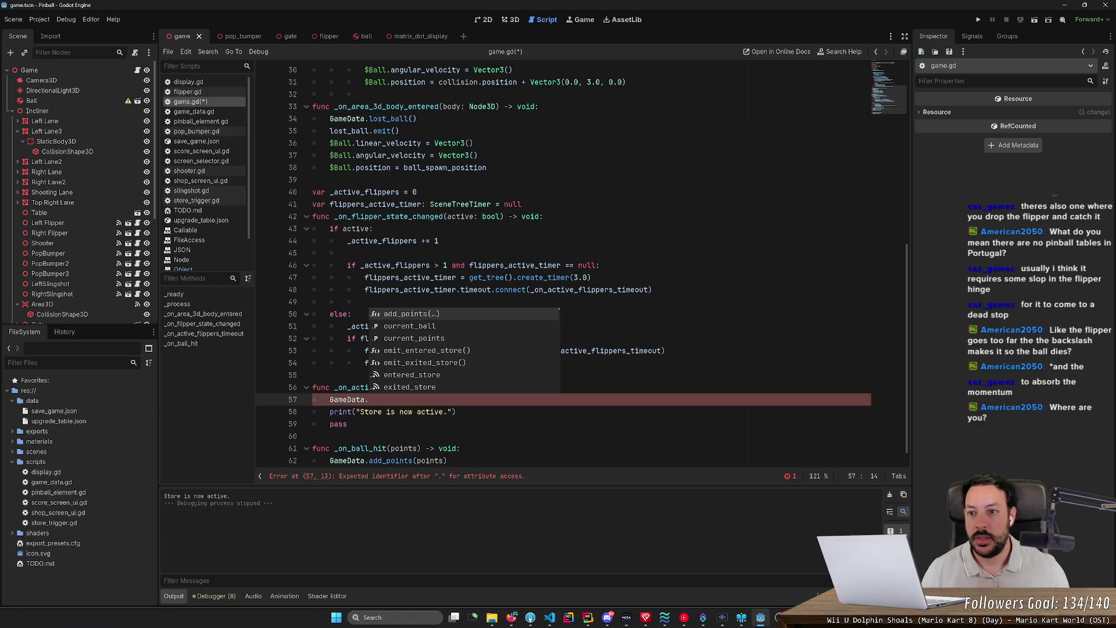
click(200, 111)
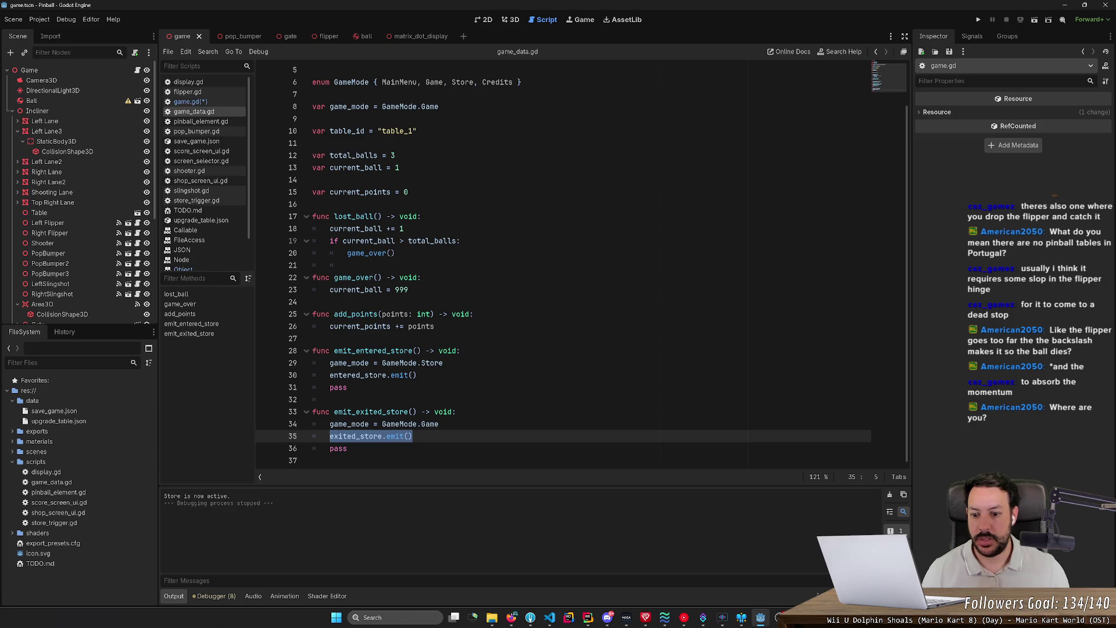
Duplicate emit_entered_store as emit_activate_store and remove the copy's game_mode line
mouse_move(312, 350)
mouse_down()
mouse_move(347, 387)
mouse_move(356, 350)
mouse_move(385, 350)
mouse_up()
key(ctrl+shift+d)
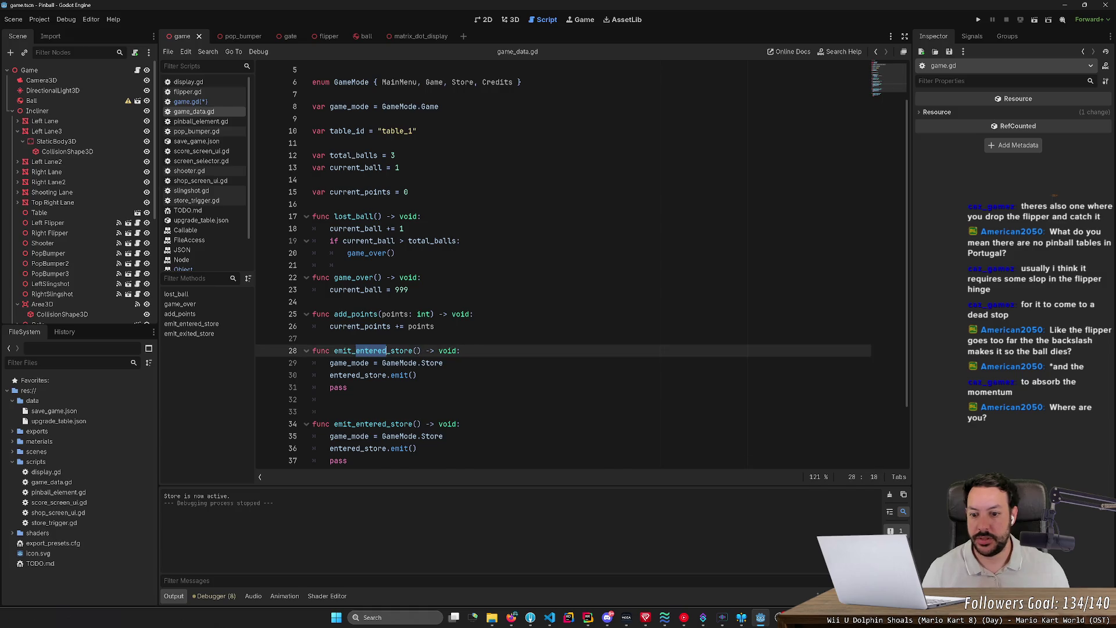
text(activate)
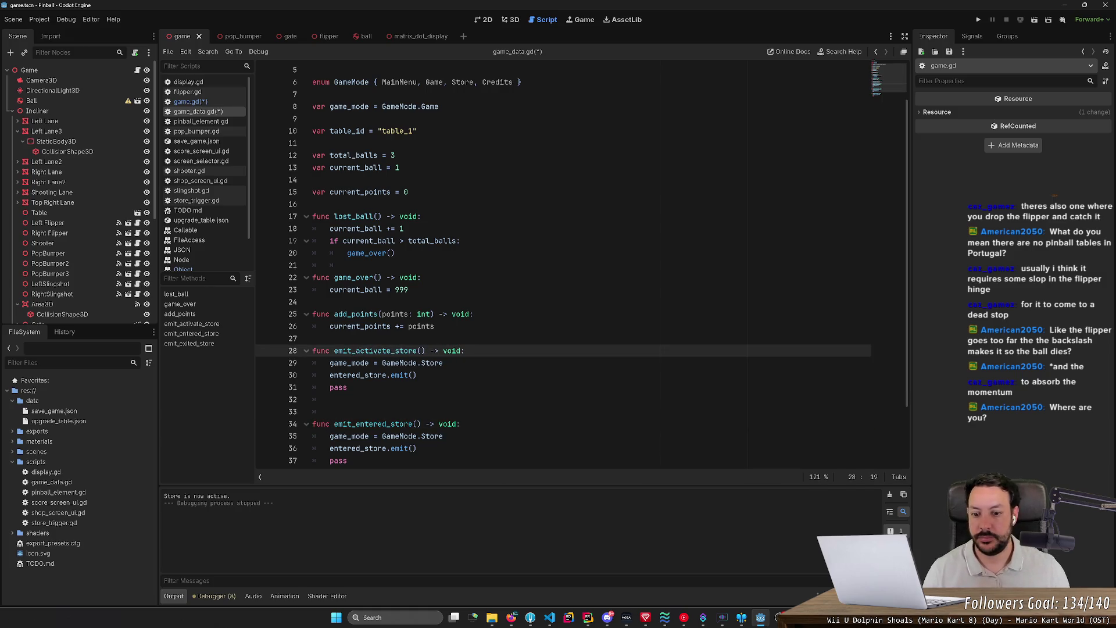
key(Down)
key(Home)
key(shift+End)
key(BackSpace)
key(BackSpace)
key(BackSpace)
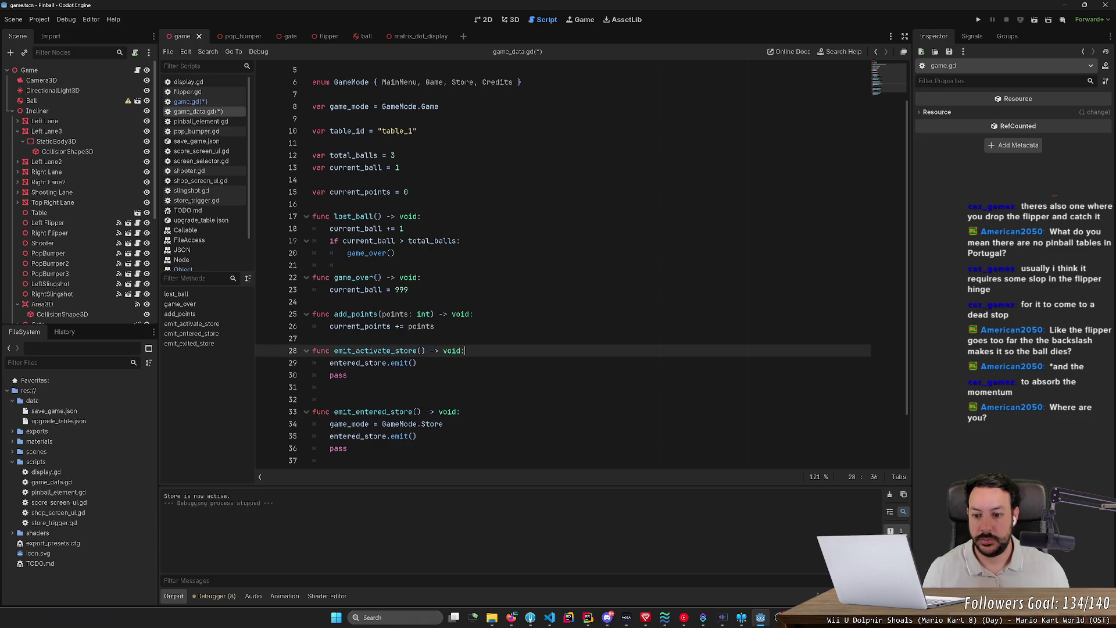
Make emit_activate_store emit activated_store instead of entered_store
click(361, 363)
key(BackSpace)
key(BackSpace)
key(BackSpace)
text(activated)
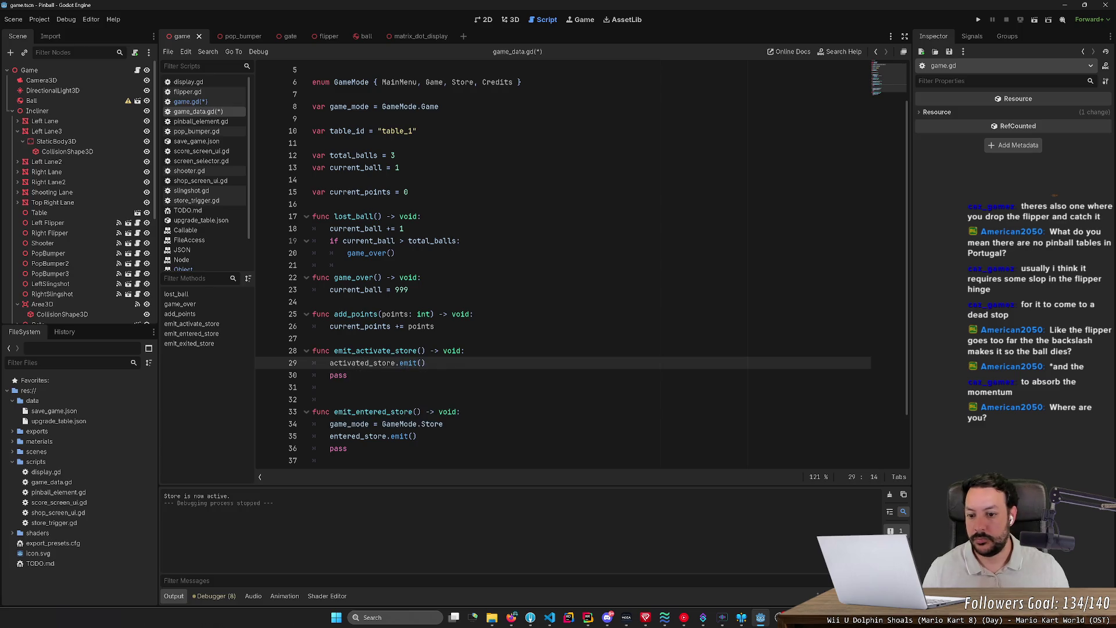
scroll(581, 261, up, 2)
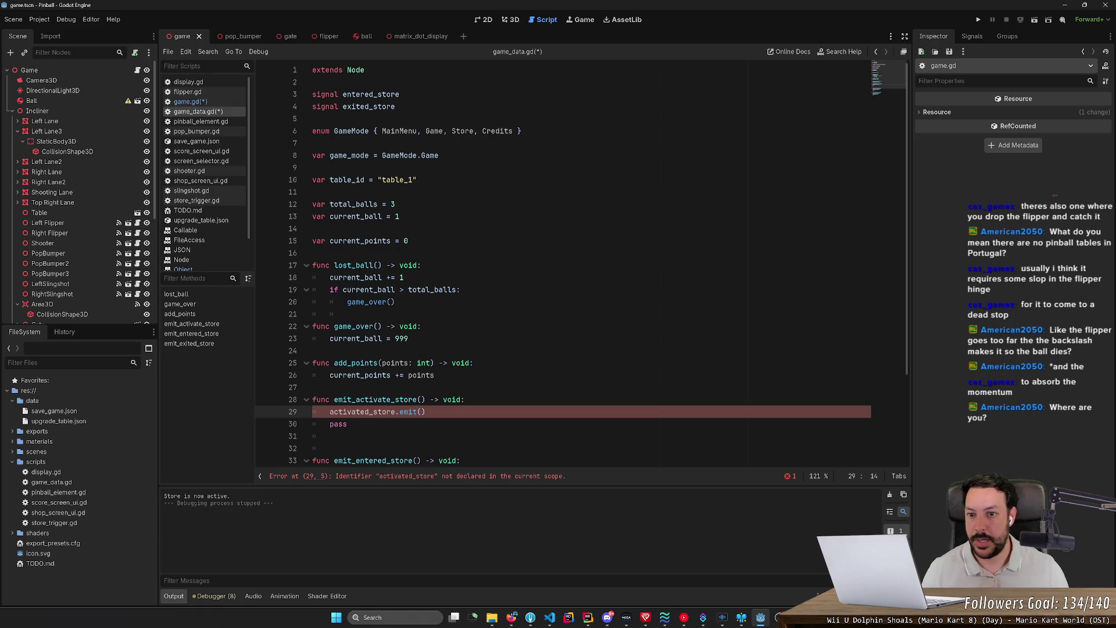
Declare an activated_store signal by duplicating the entered_store line, and save game_data.gd
click(374, 94)
key(ctrl+shift+d)
key(ctrl+BackSpace)
text(activated)
key(ctrl+s)
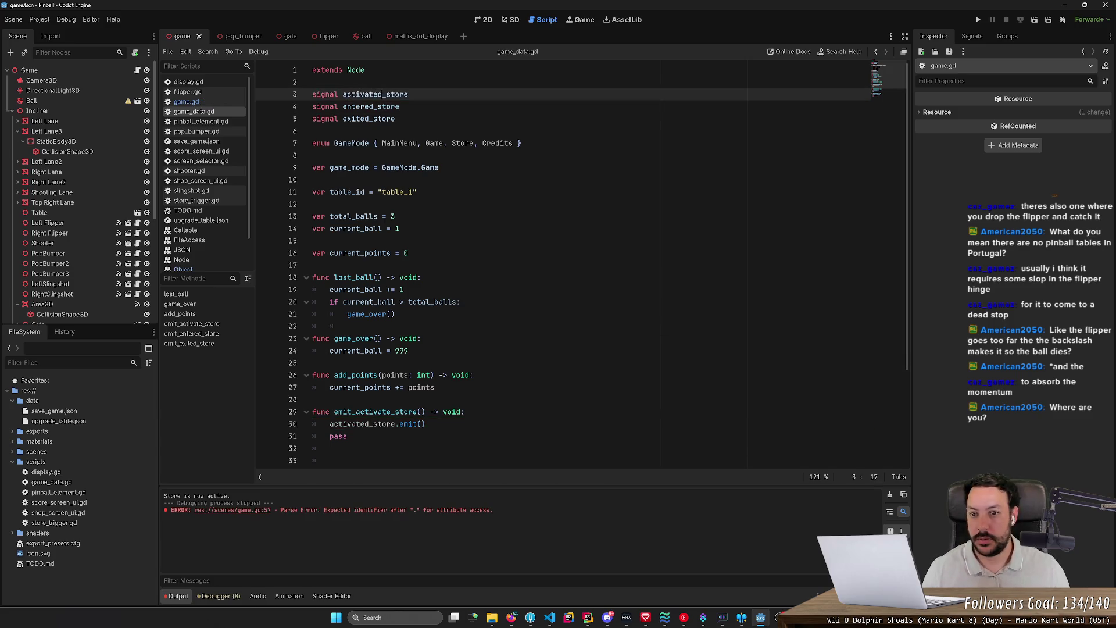
Delete the extra blank line after pass in game_data.gd
scroll(581, 262, down, 3)
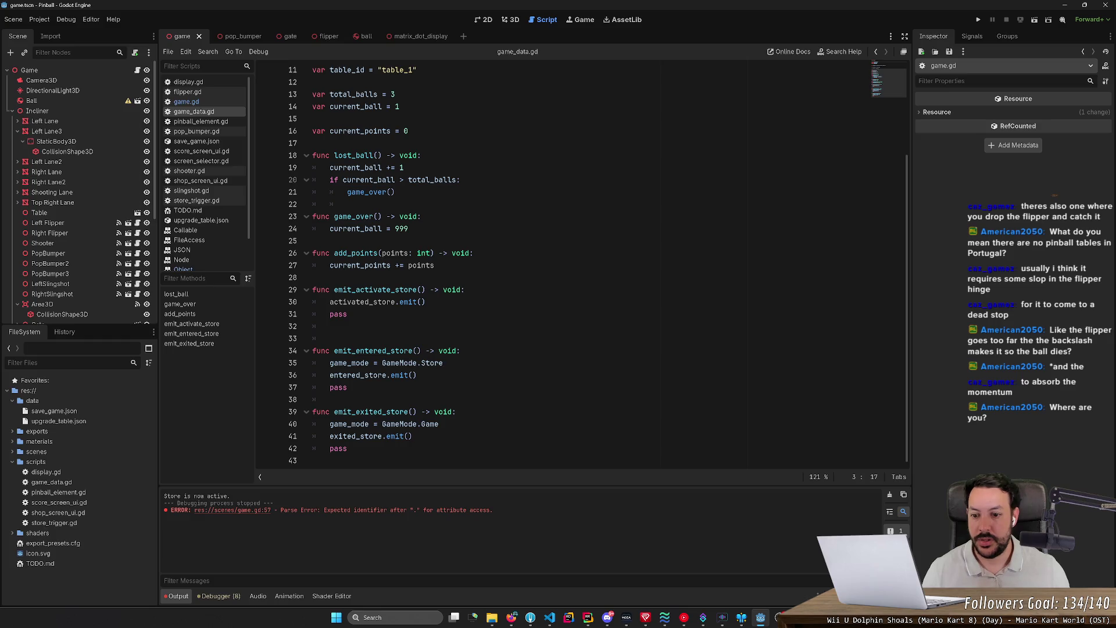
click(330, 326)
key(Delete)
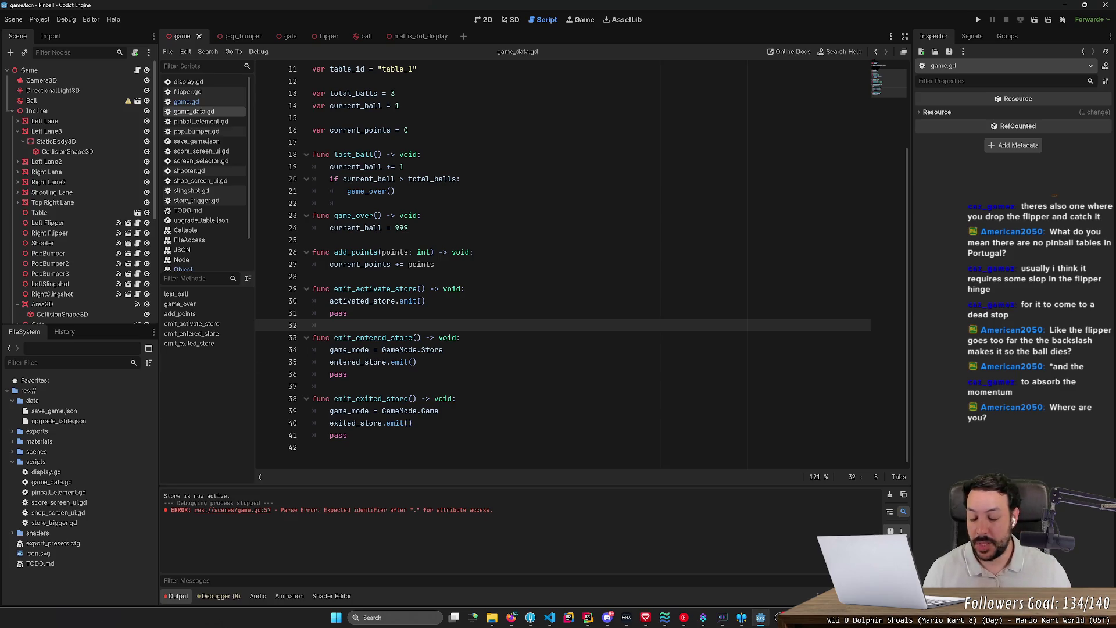
click(511, 617)
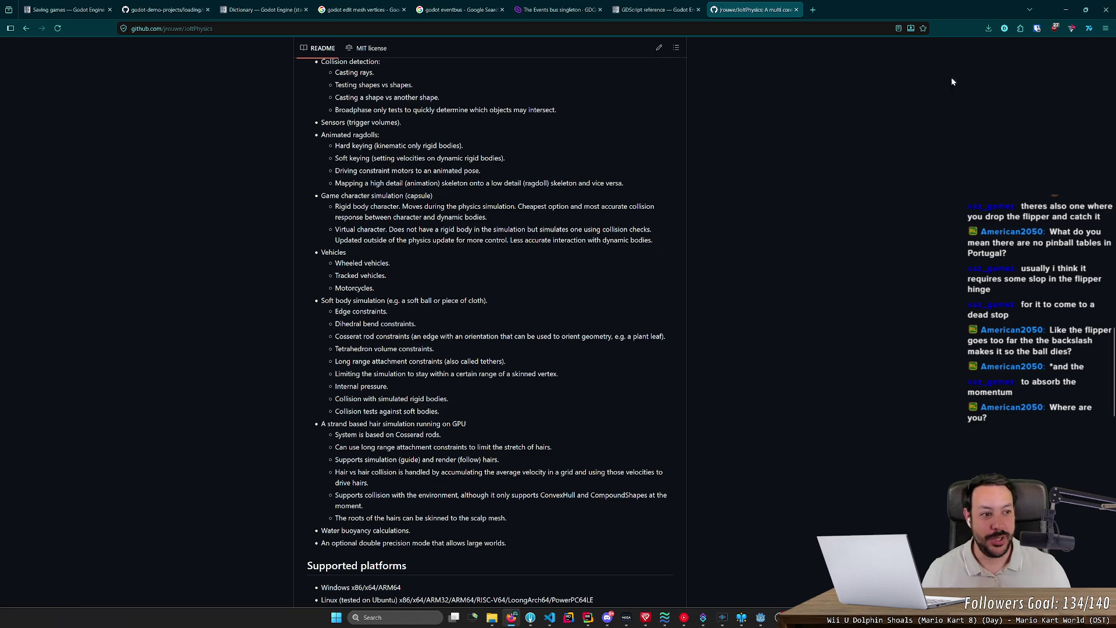
Minimize the JoltPhysics README browser window and return to the game_data.gd code
click(1067, 11)
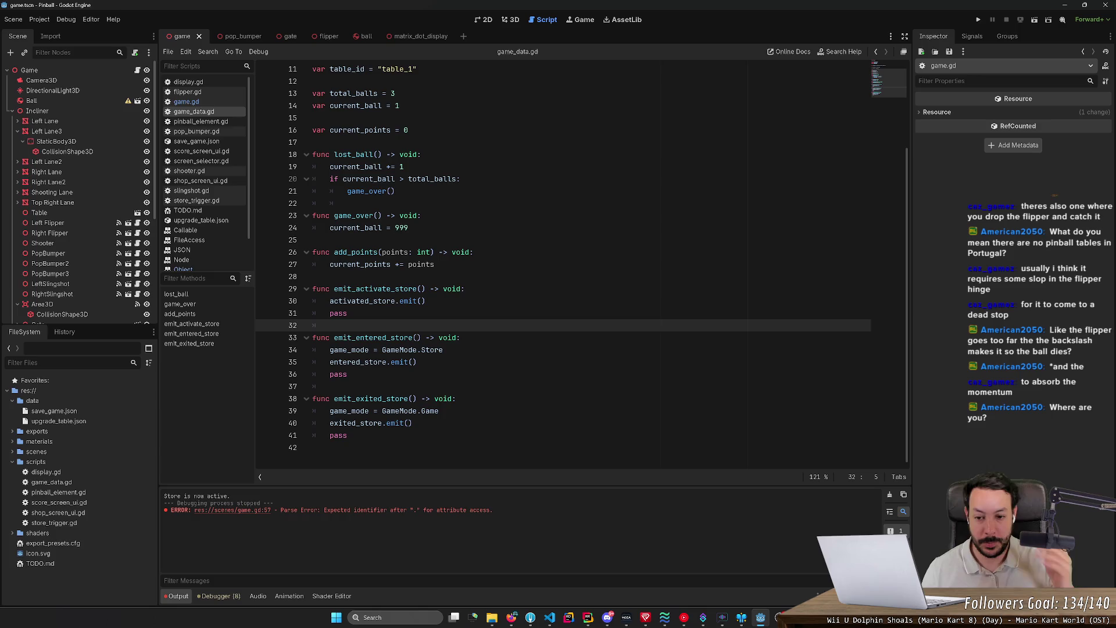
click(378, 289)
Complete the flipper-timeout line in game.gd as GameData.emit_activate_store()
scroll(581, 262, up, 5)
click(315, 94)
click(399, 300)
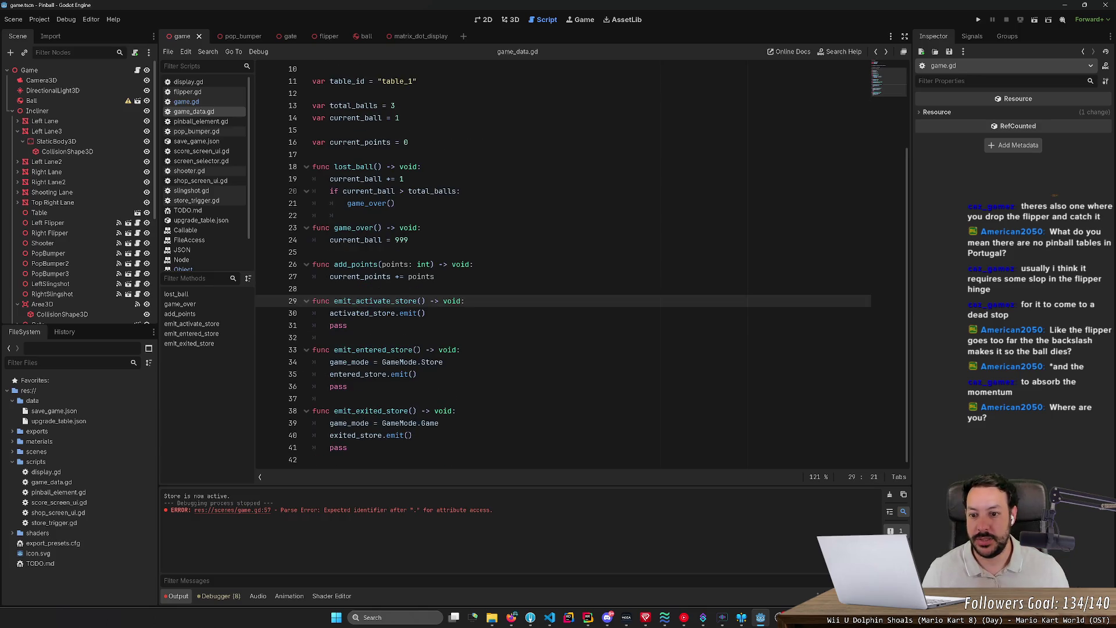
key(alt+Left)
key(Return)
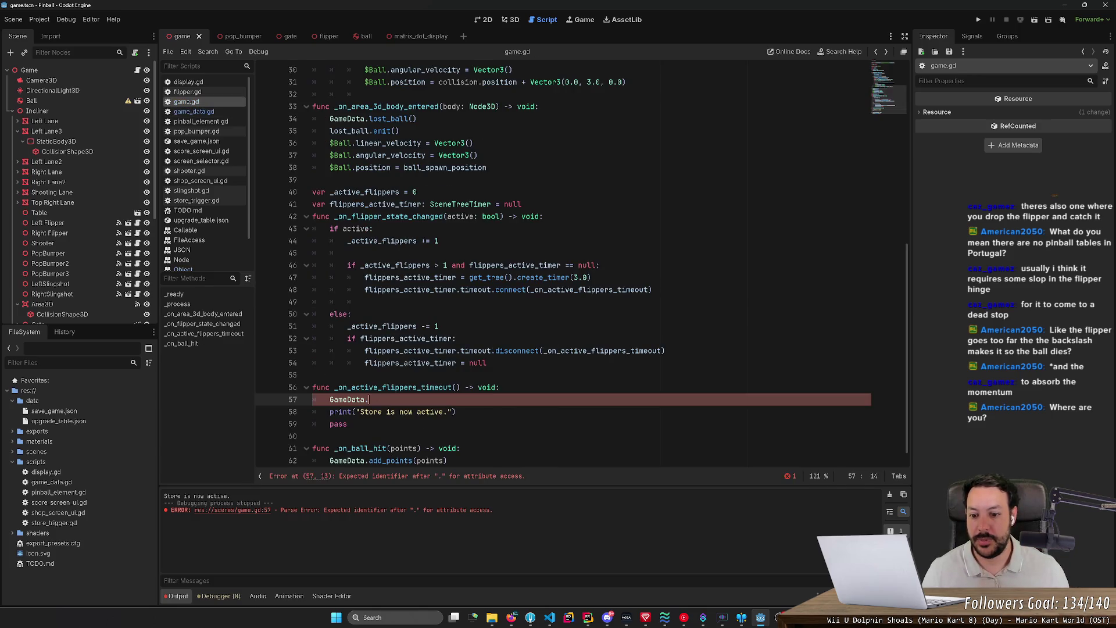
text(())
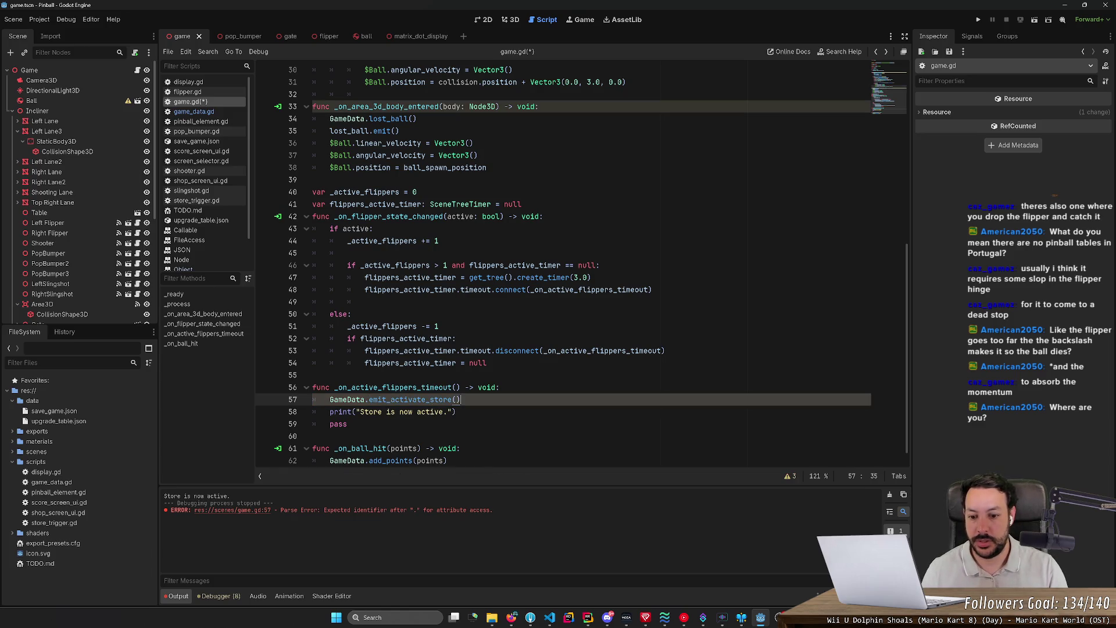
Review the edited timeout code, then run the pinball game from the 3D view to test it
click(456, 411)
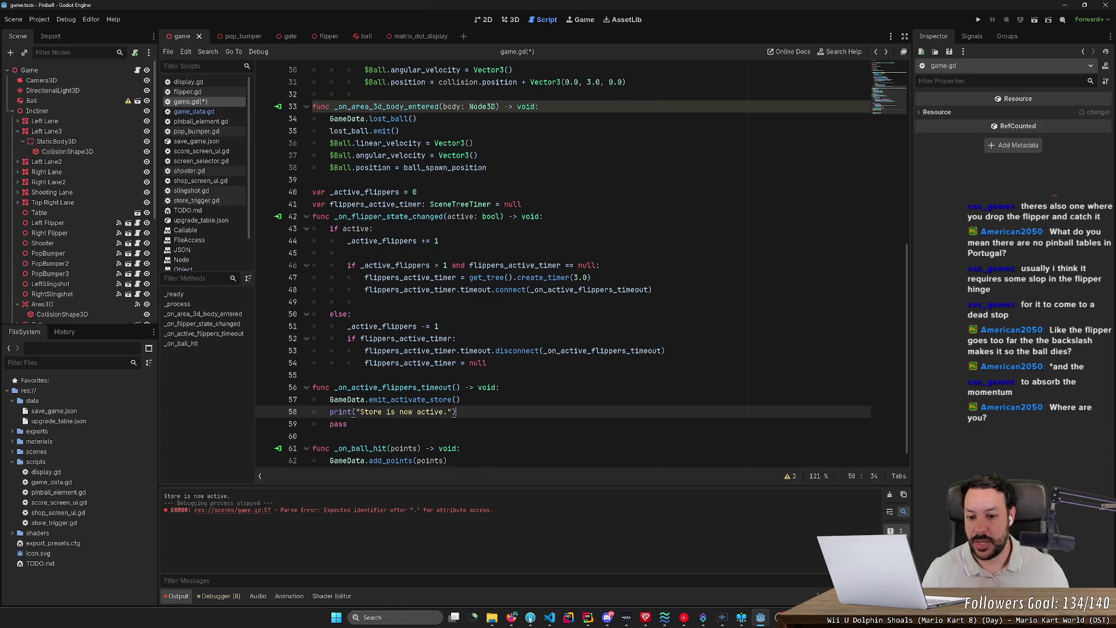
drag(457, 412, 462, 399)
scroll(462, 388, down, 1)
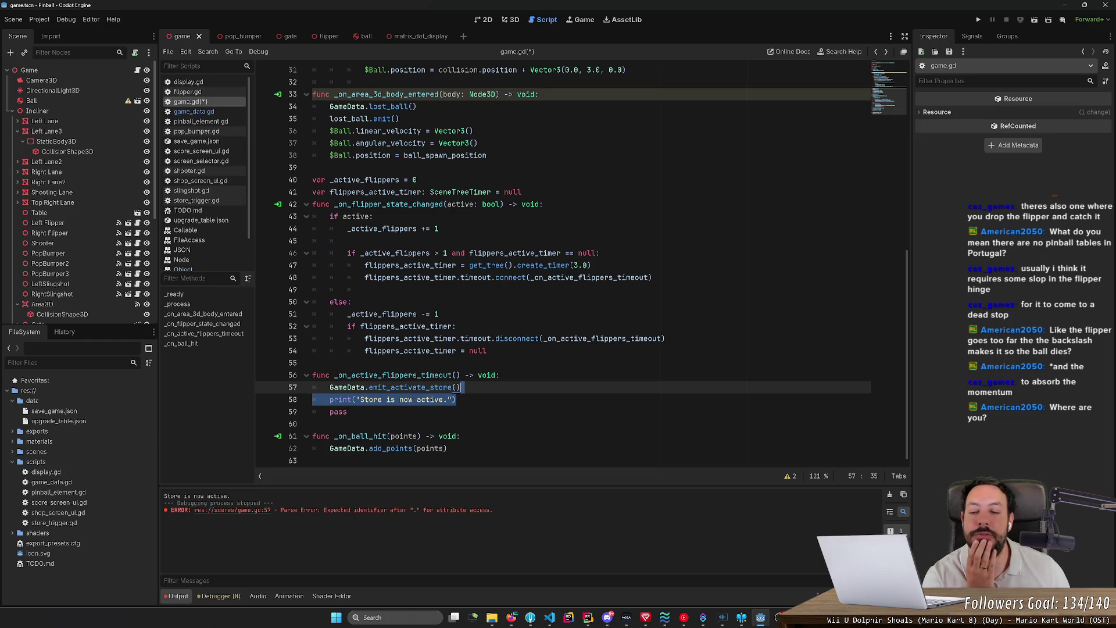
scroll(581, 265, up, 6)
scroll(582, 264, down, 6)
scroll(581, 265, up, 1)
scroll(581, 265, down, 1)
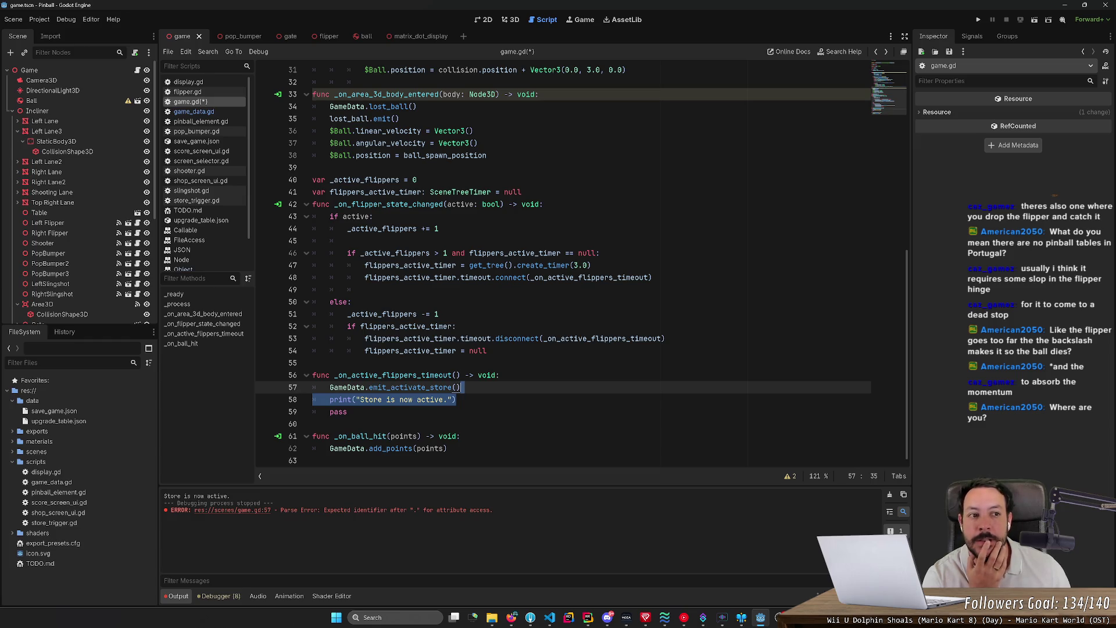
click(515, 23)
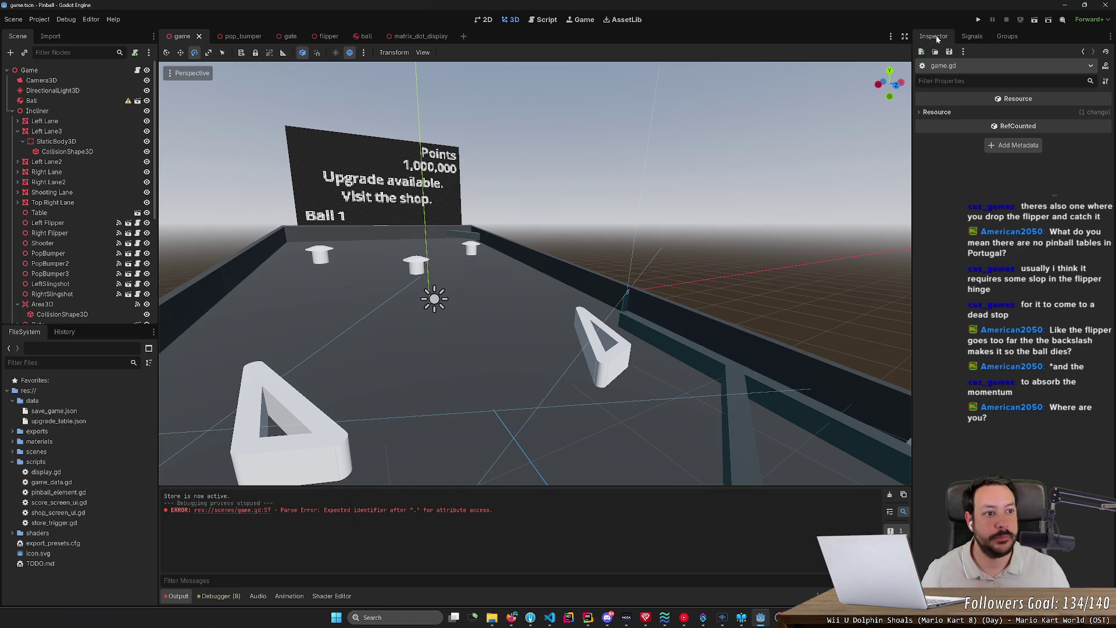
click(978, 19)
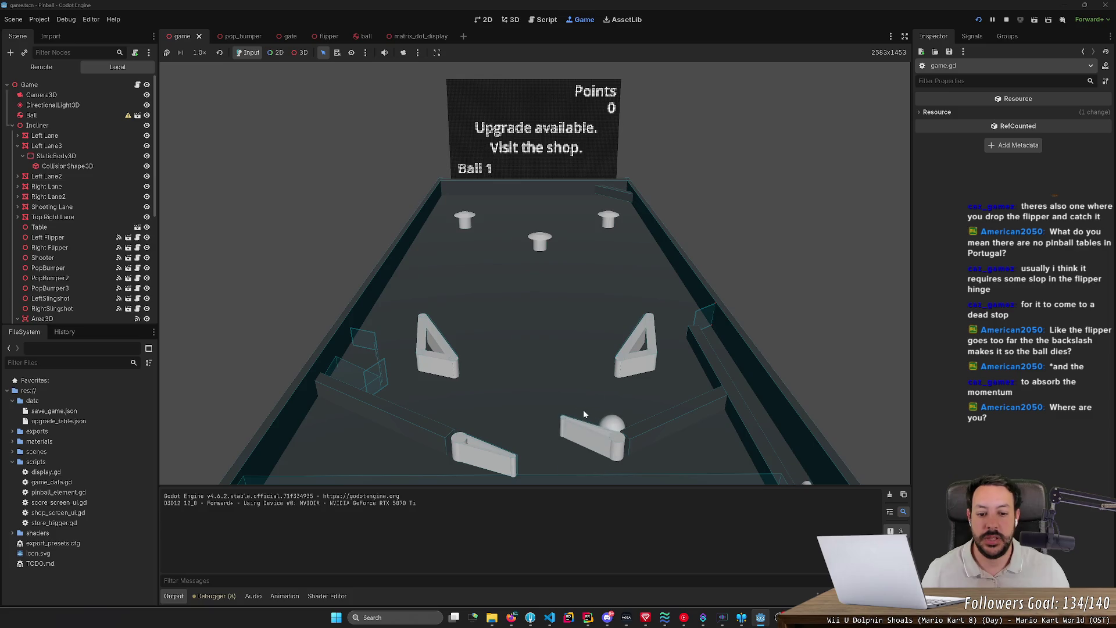
Send the ball into the bumpers with left and right flips to start raising the score
key(Left)
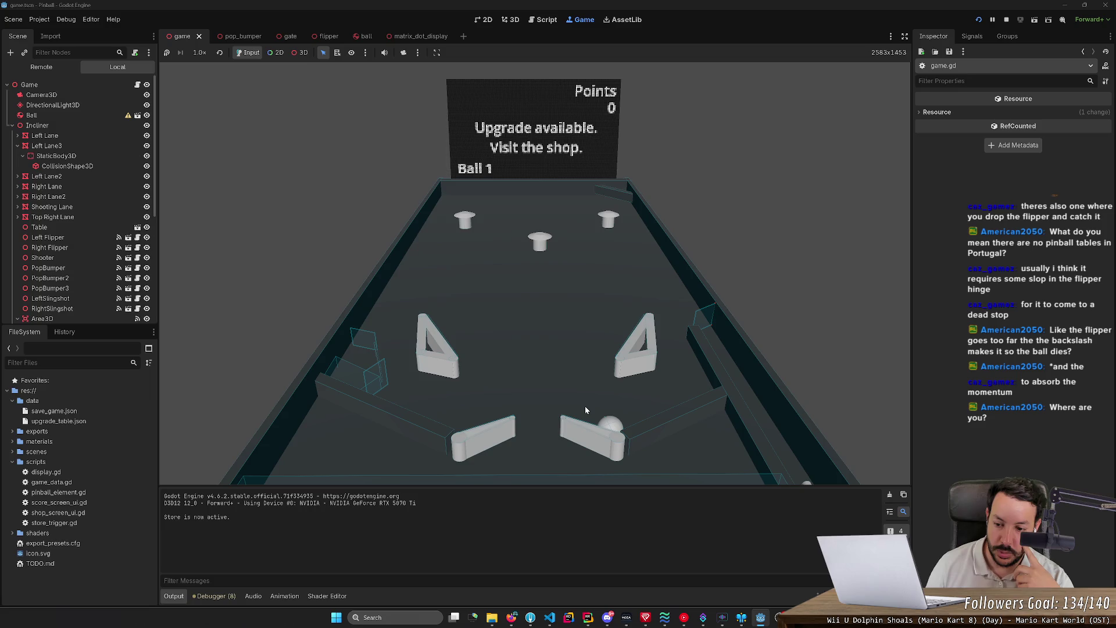
key(Left)
key(Right)
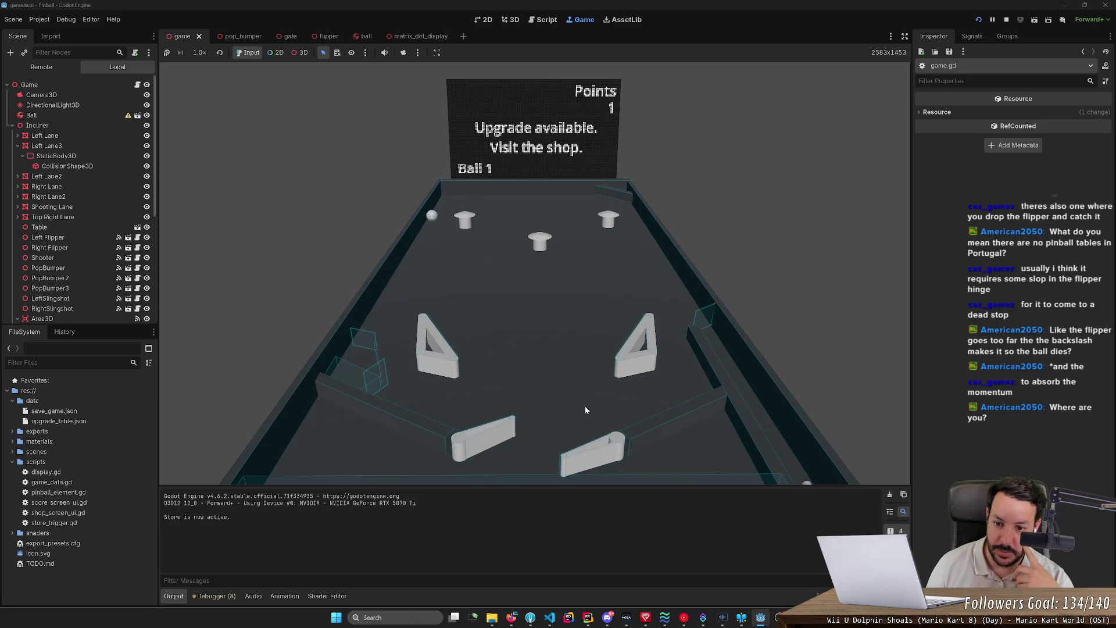
key(Left)
key(Right)
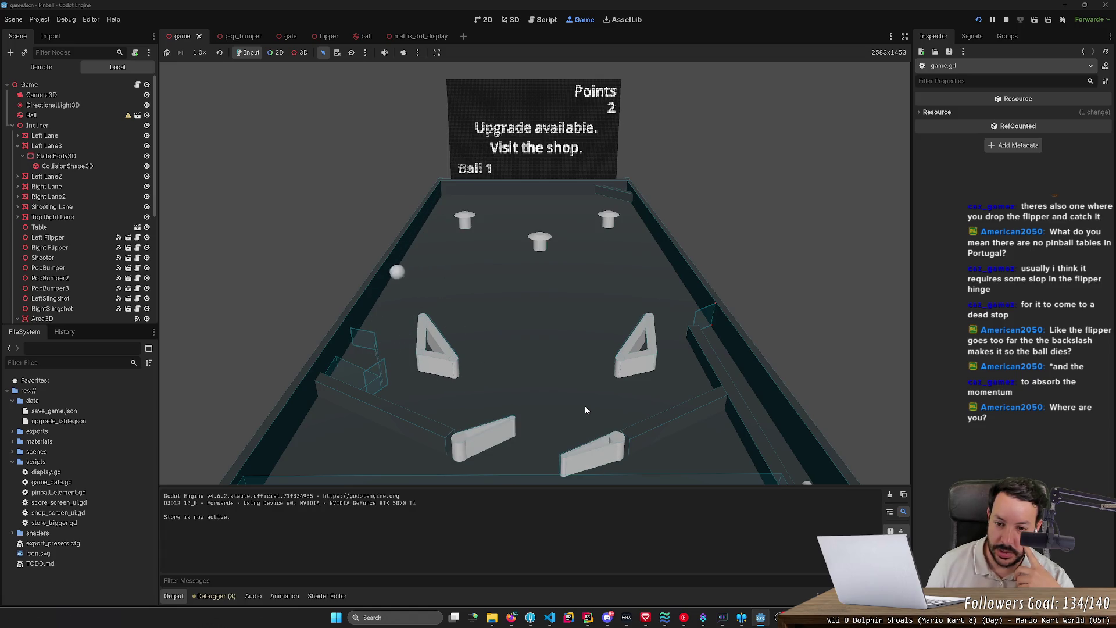
key(Left)
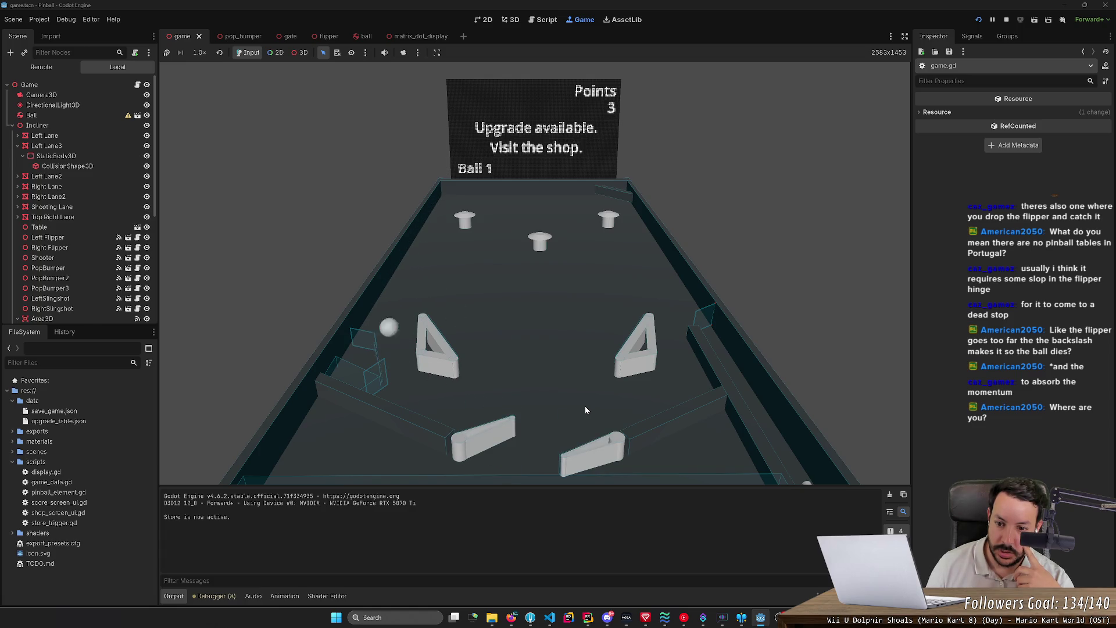
key(Left)
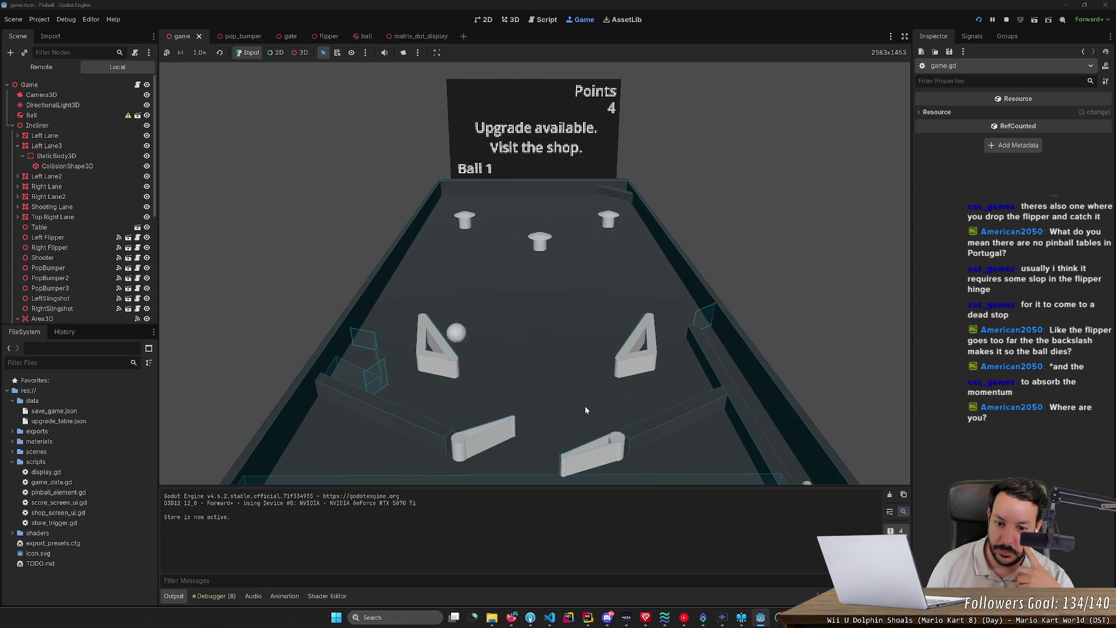
key(Left)
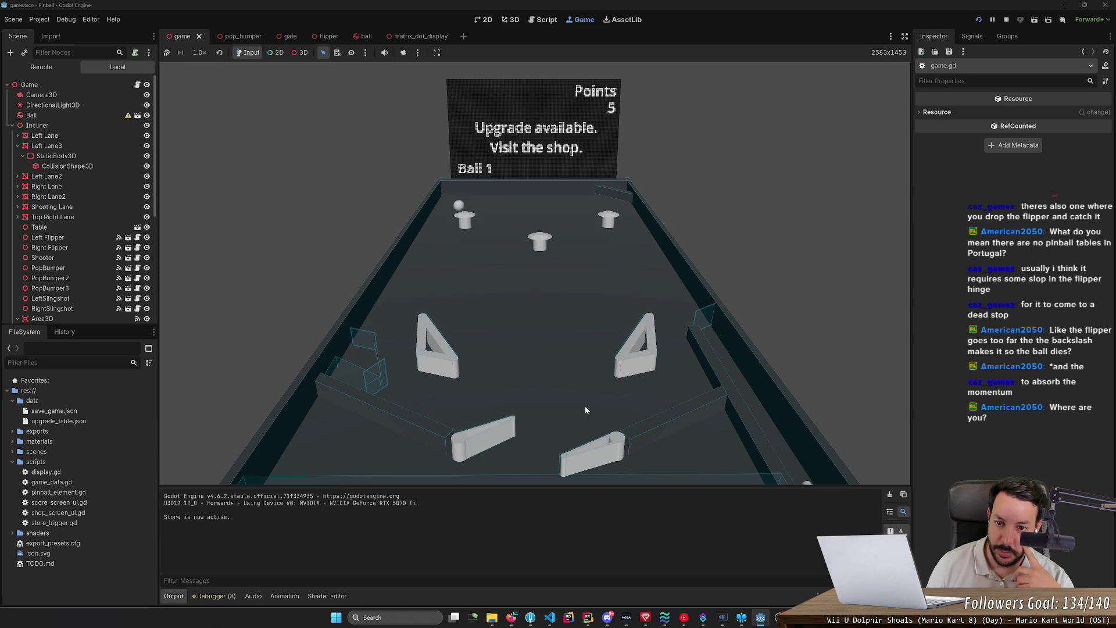
key(Left)
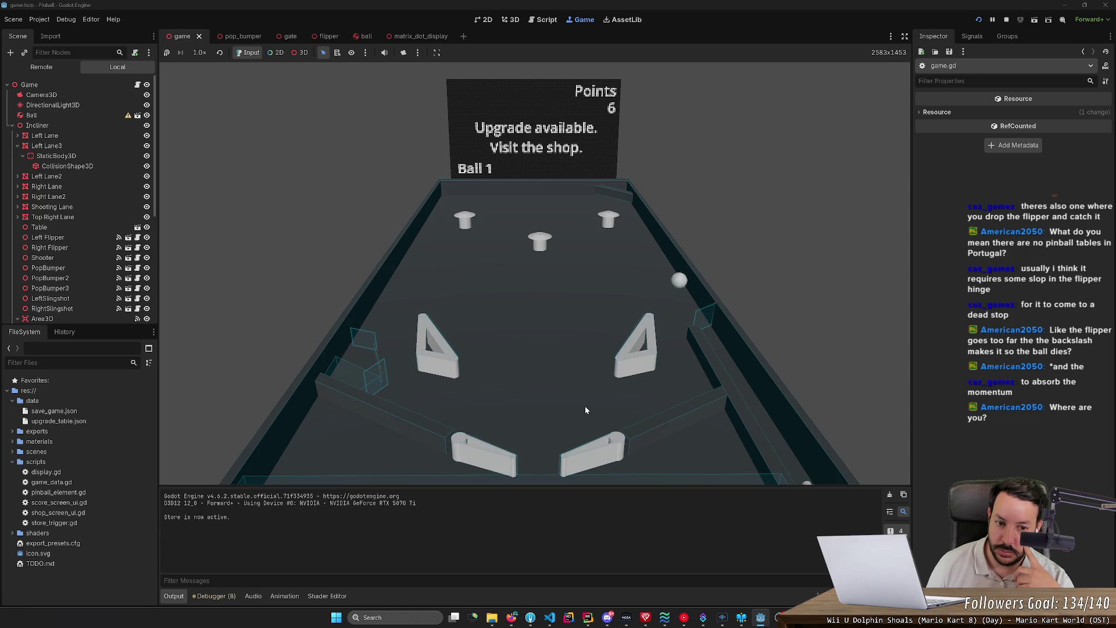
key(Right)
key(Right)
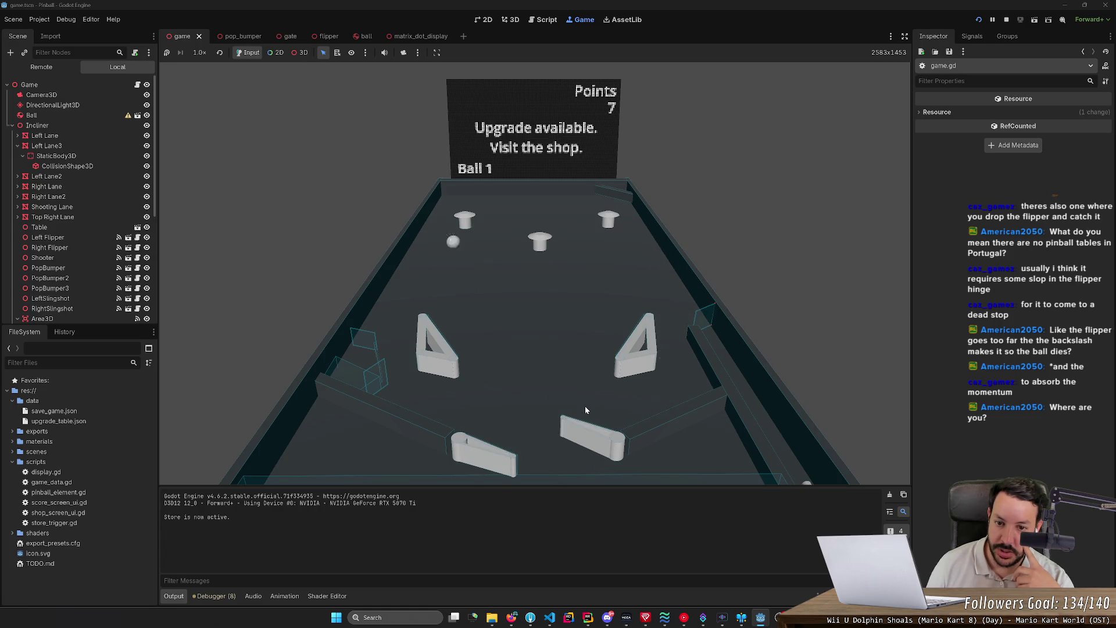
key(Left)
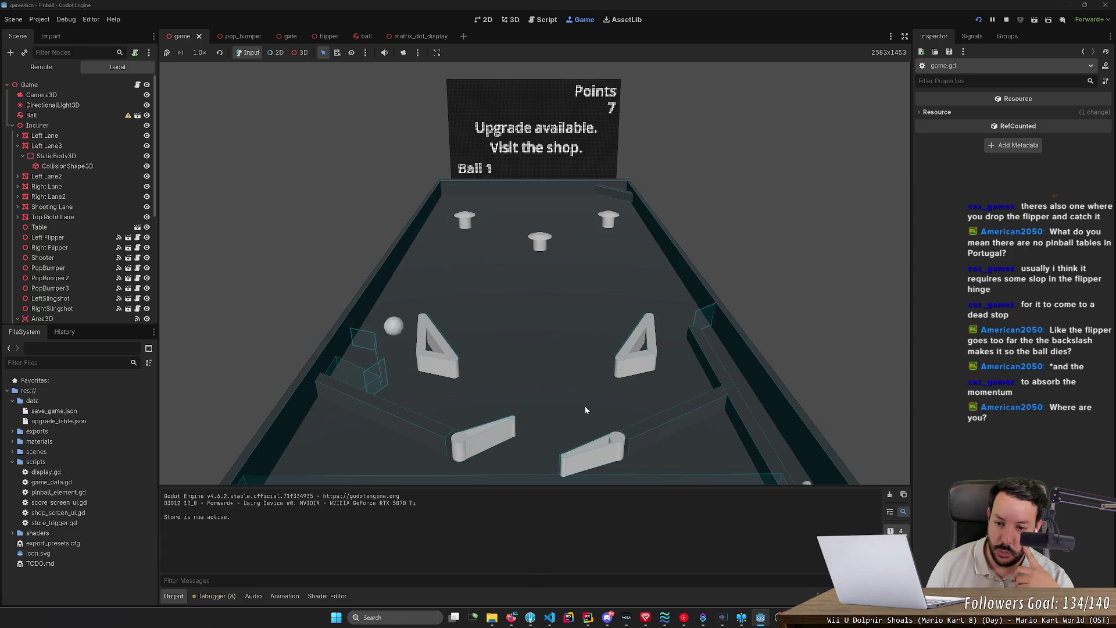
key(Left)
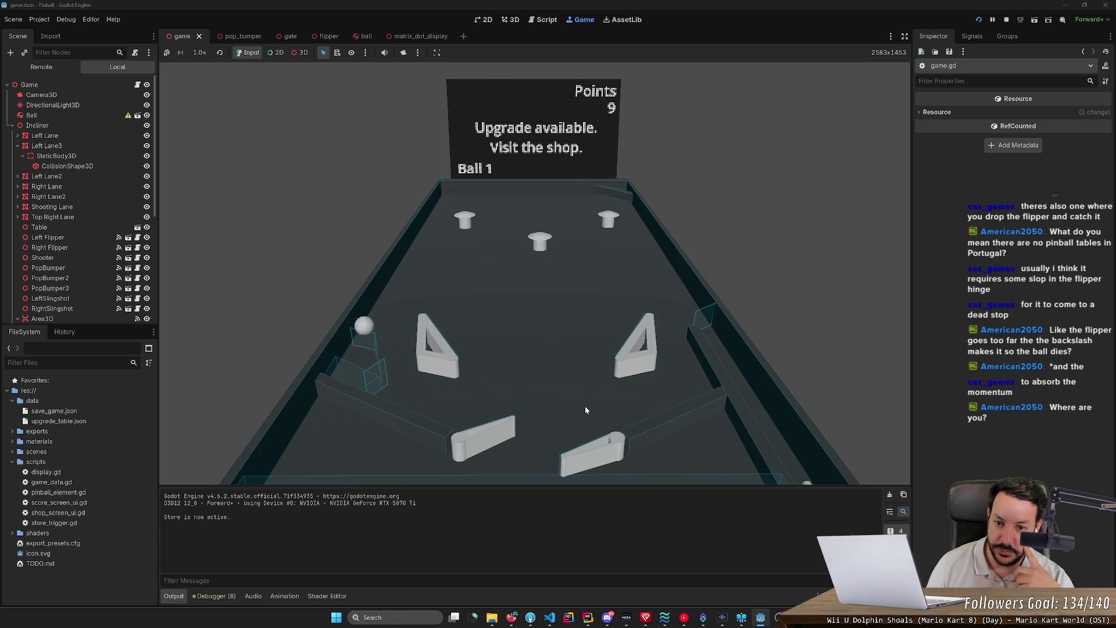
key(Left)
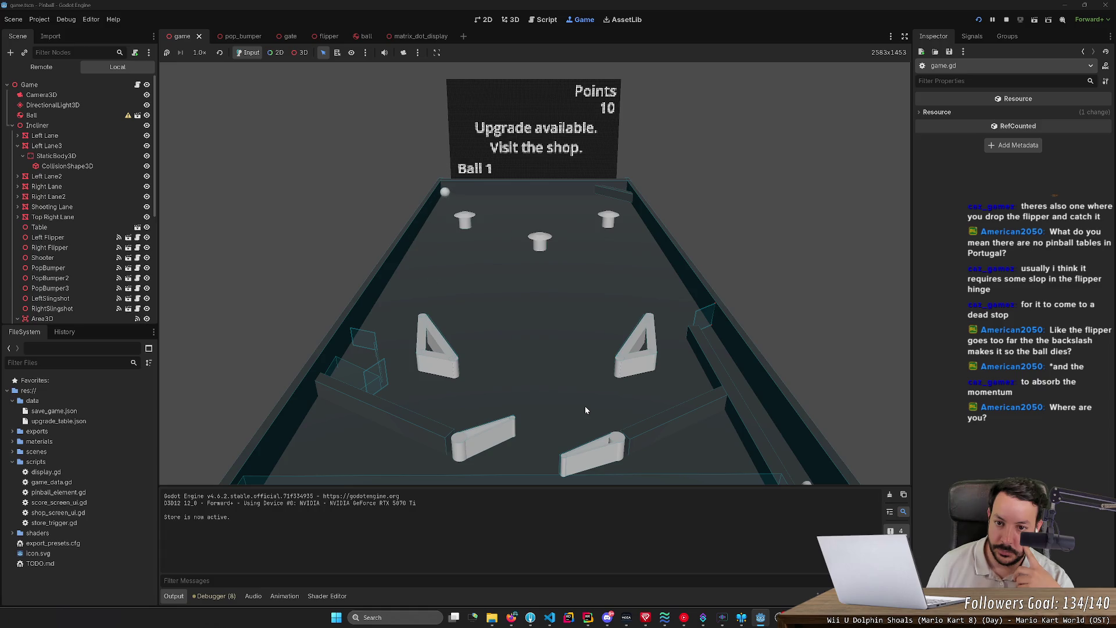
Keep the first ball alive with alternating left and right flipper hits
key(Left)
key(Right)
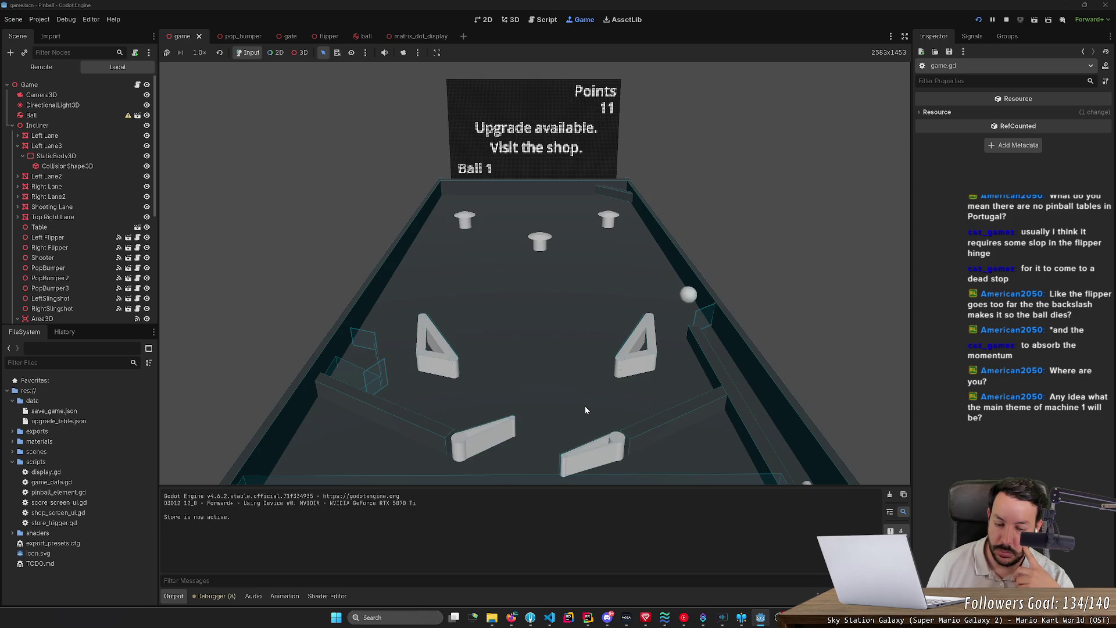
key(Left)
key(Right)
key(Left)
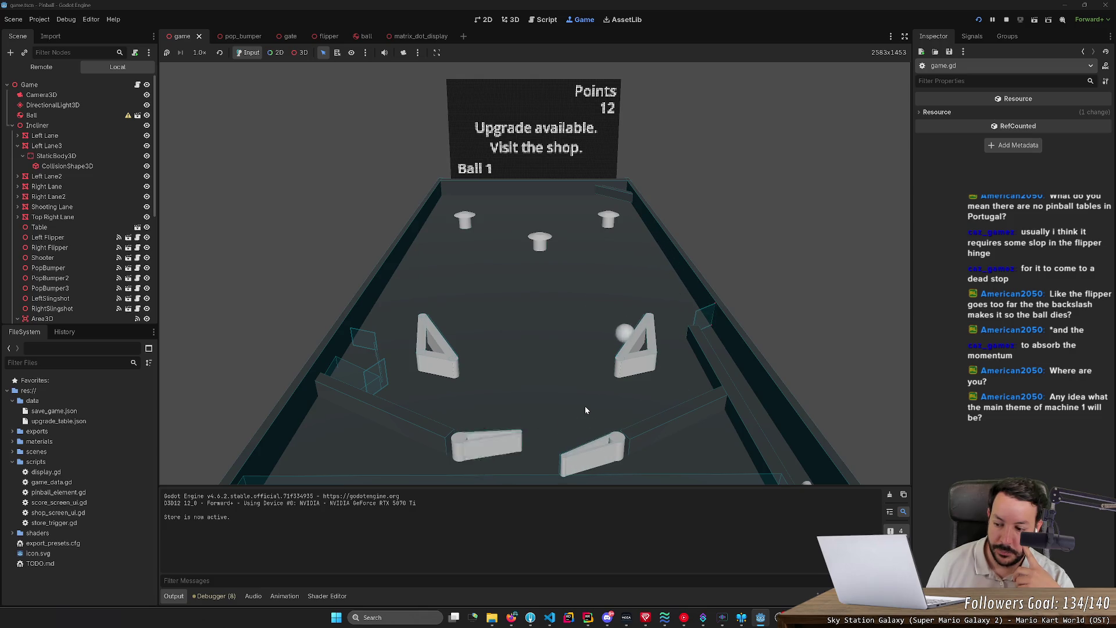
key(Right)
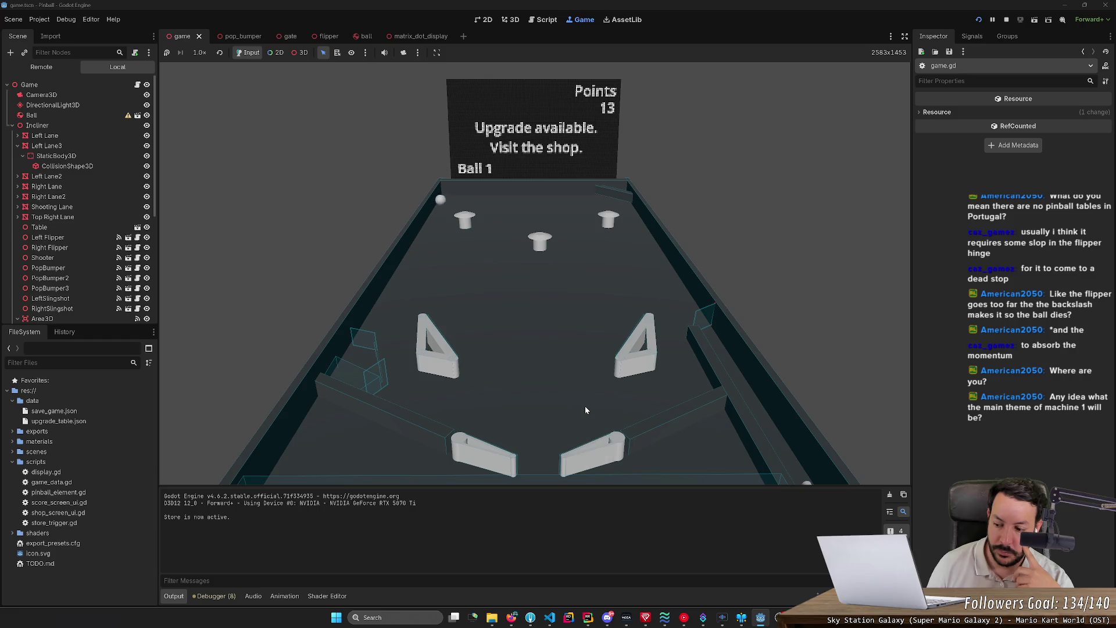
key(Left)
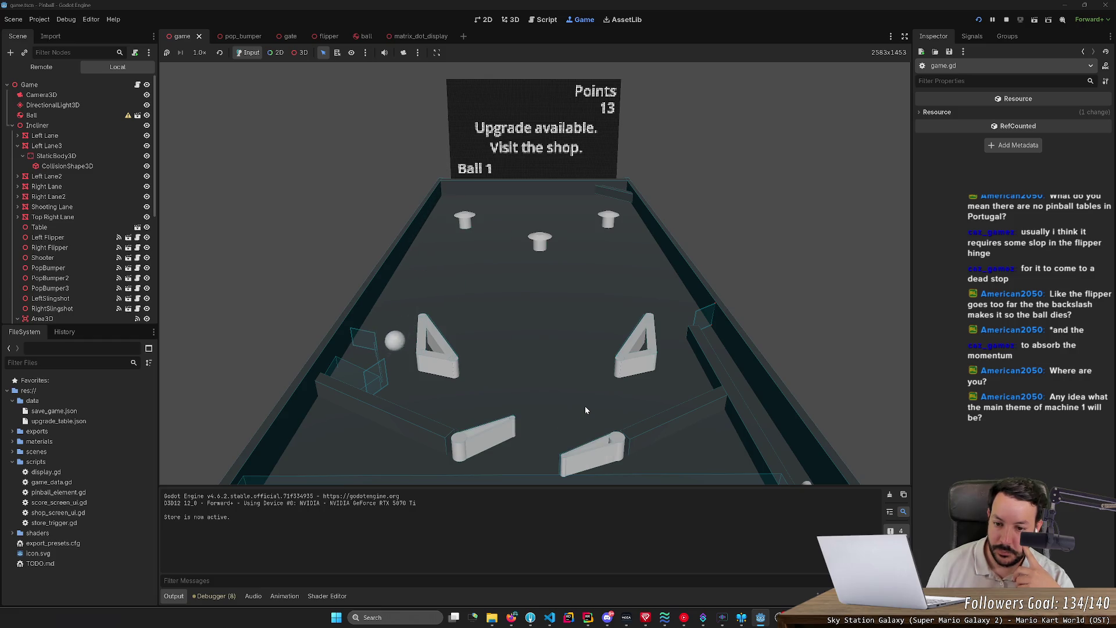
key(Right)
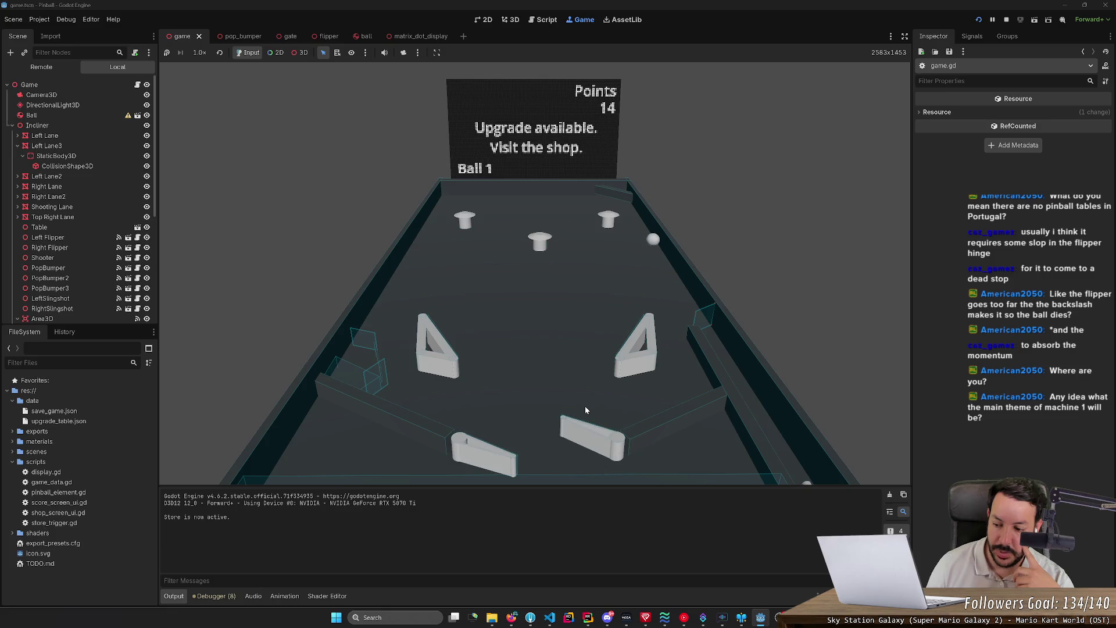
key(Left)
key(Left)
key(Left)
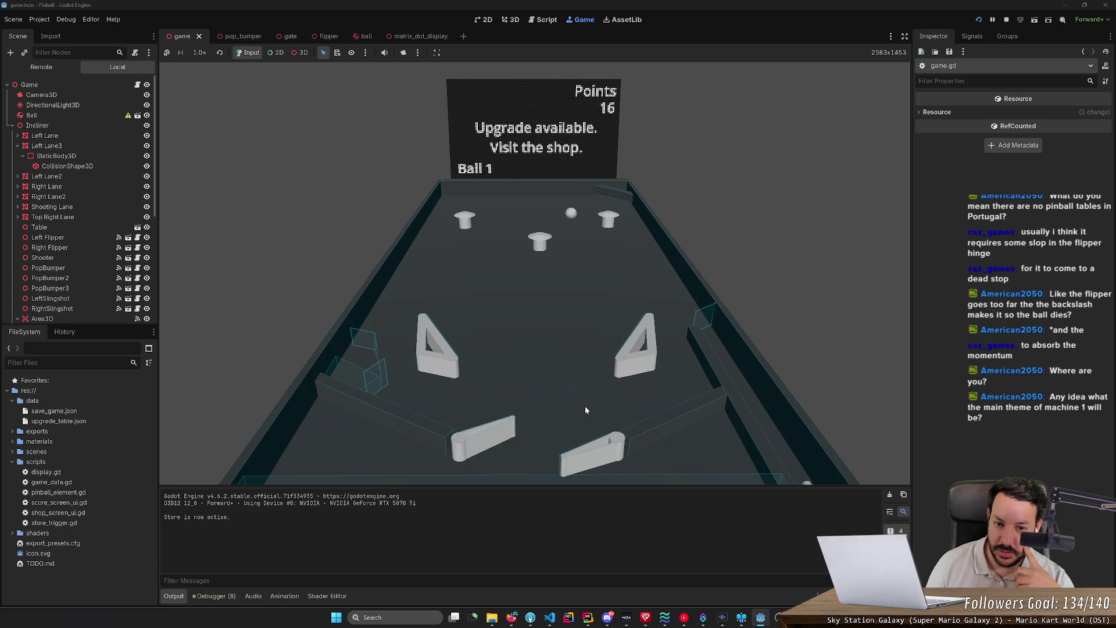
key(Left)
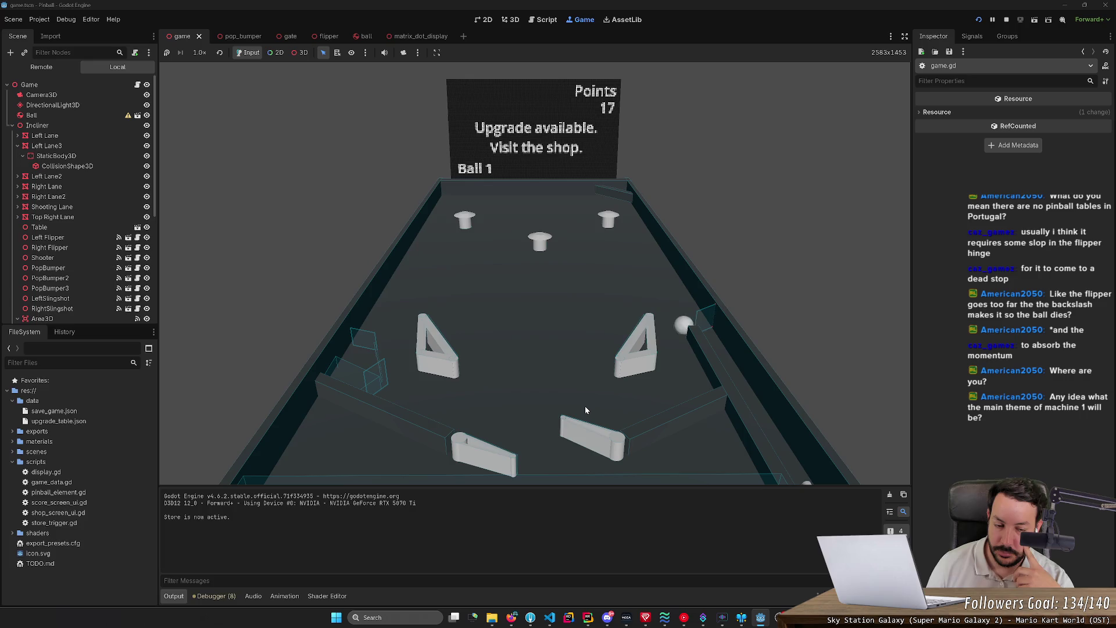
key(Right)
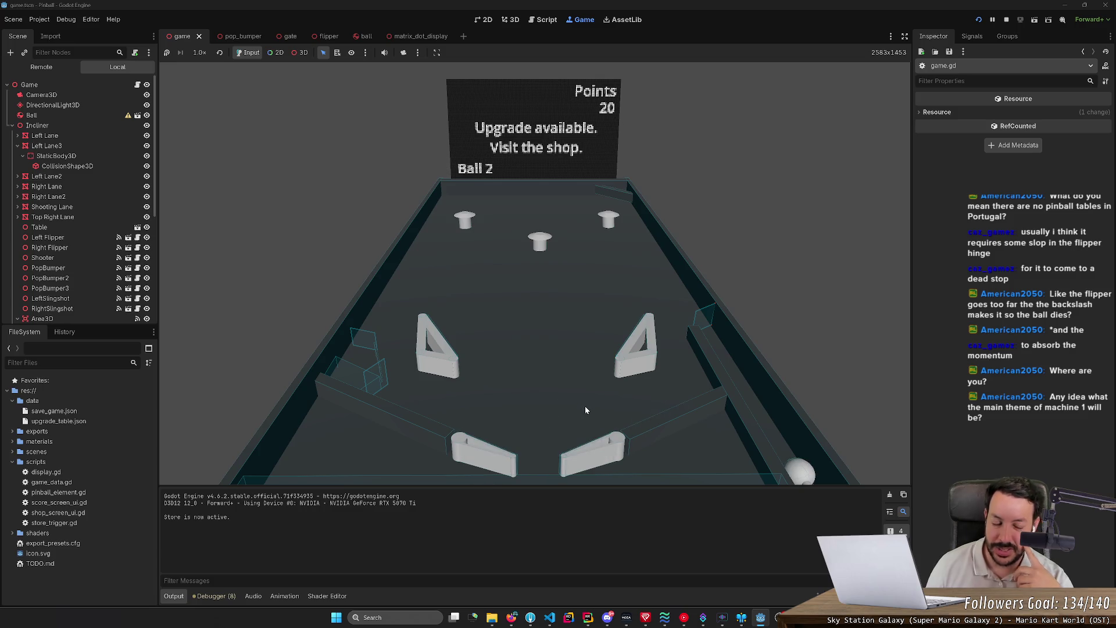
Launch the next ball and keep flipping until the score reaches 34 with the shop prompt shown
key(space)
key(Right)
key(Right)
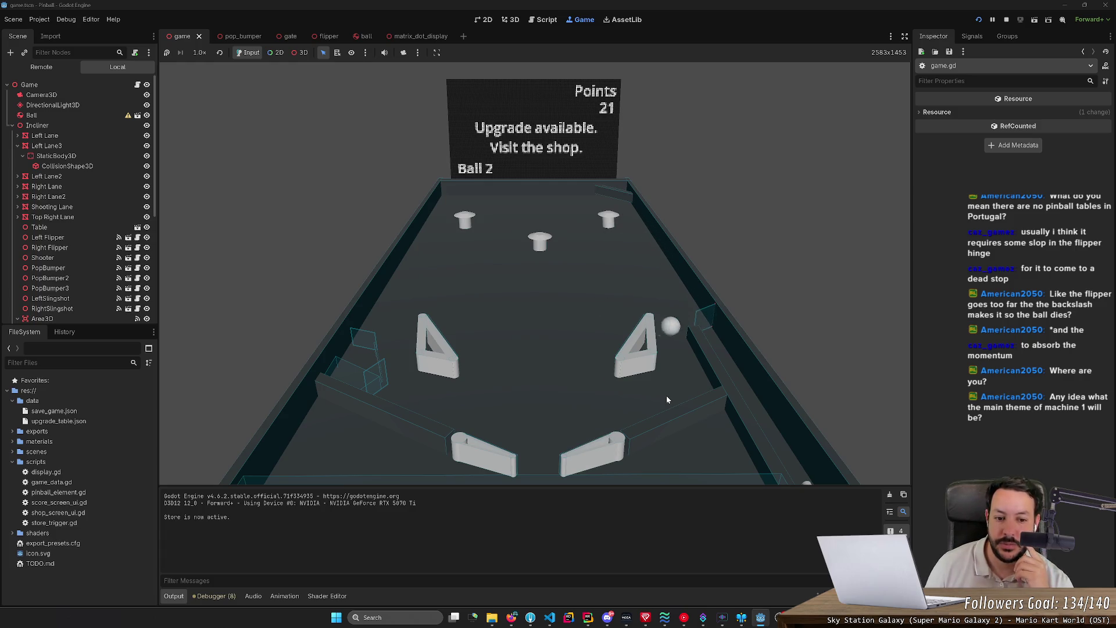
key(Right)
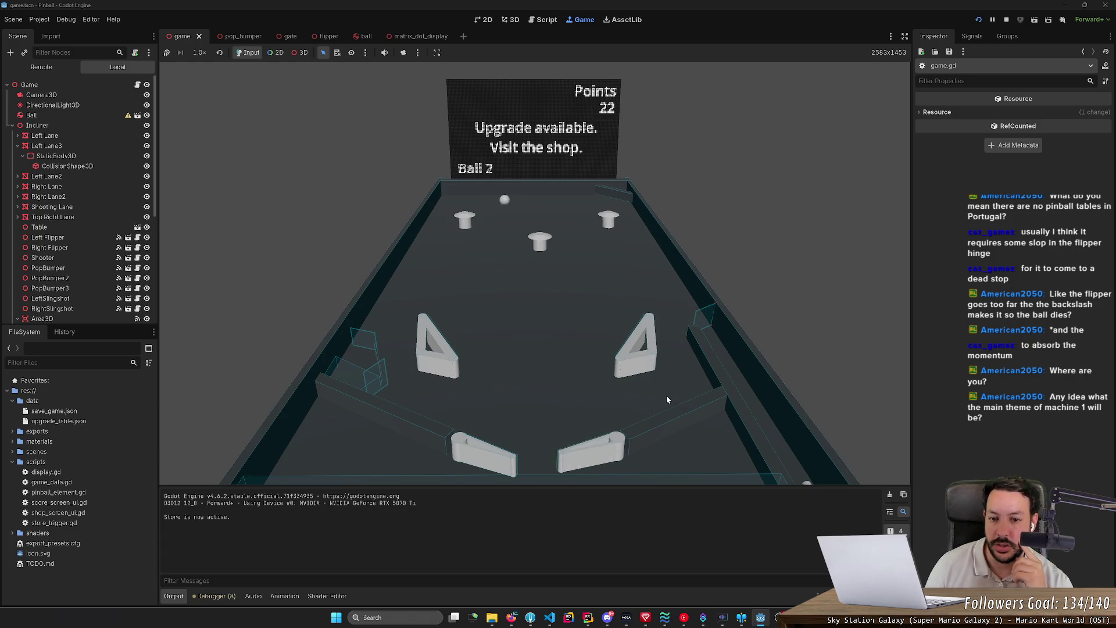
key(Left)
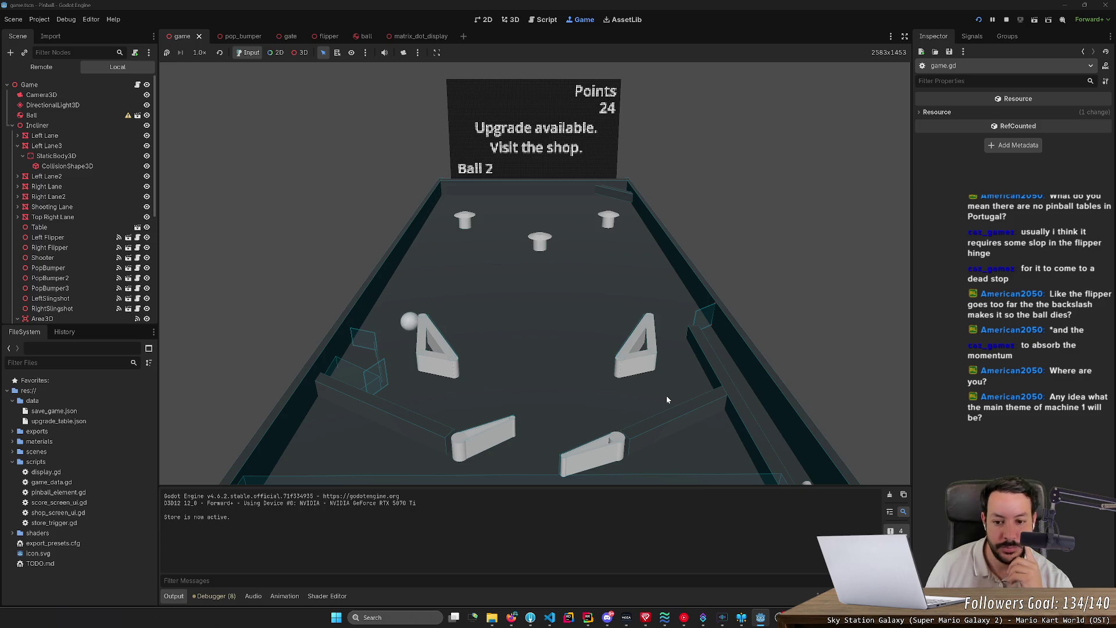
key(Left)
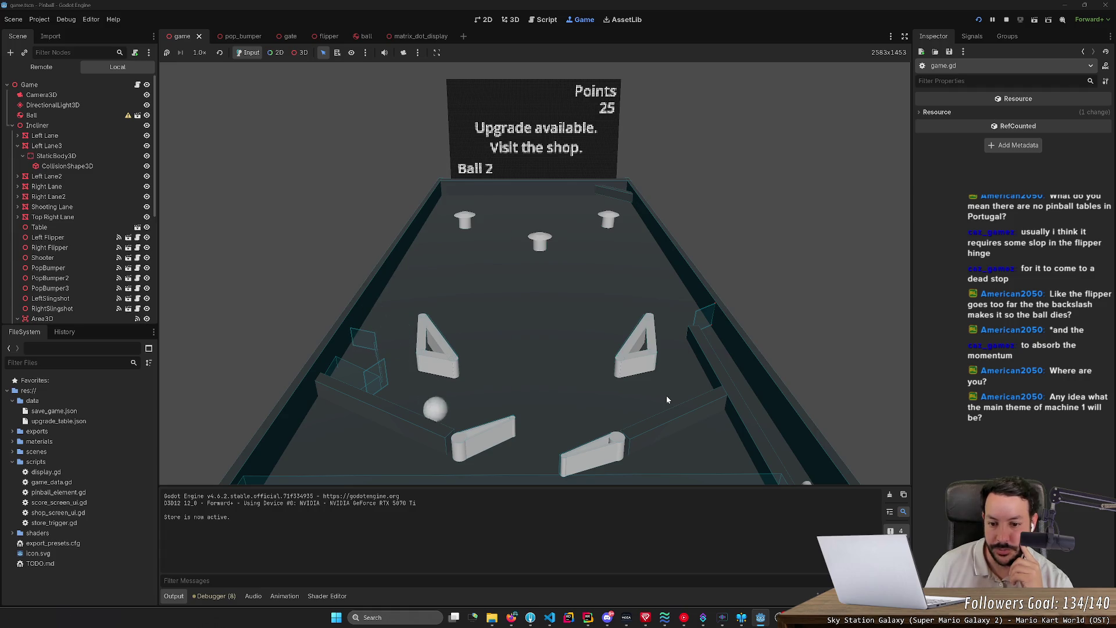
key(Left)
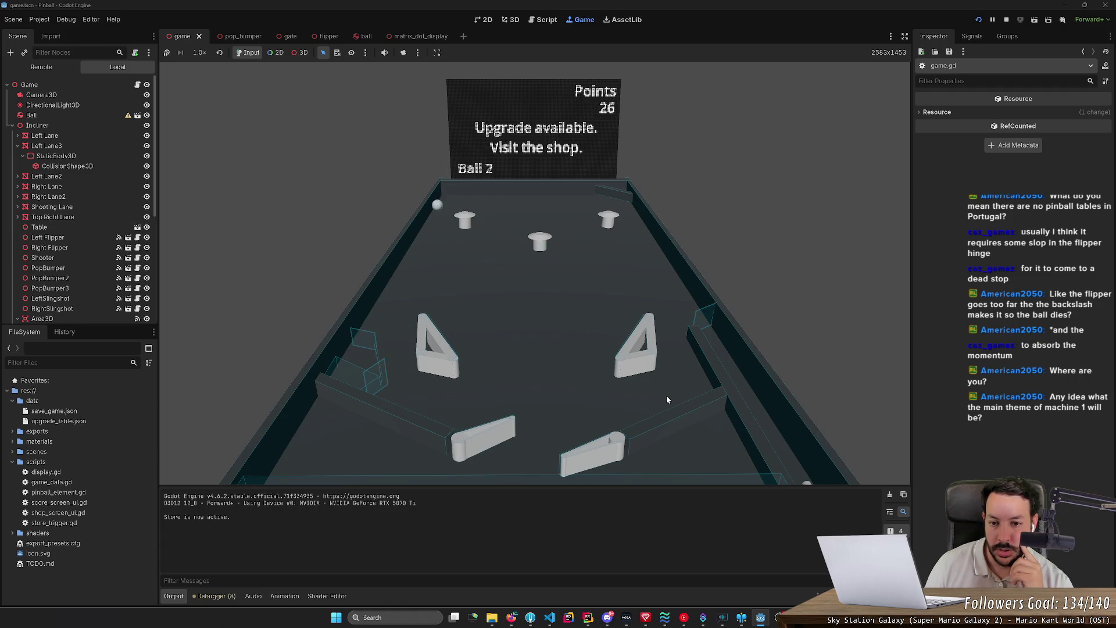
key(Left)
key(Left)
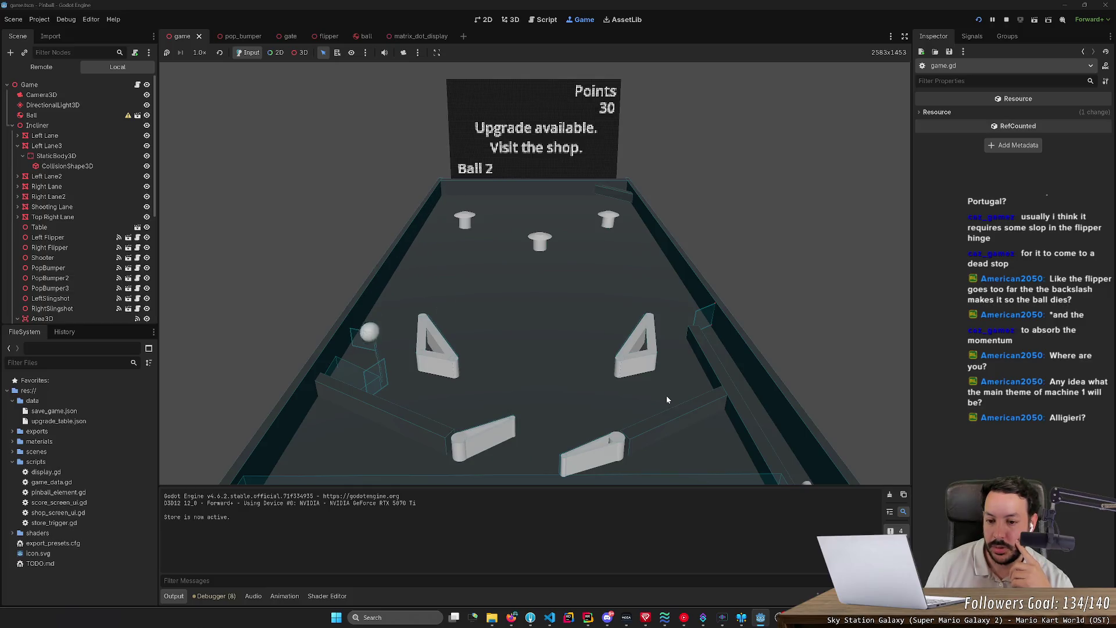
key(Right)
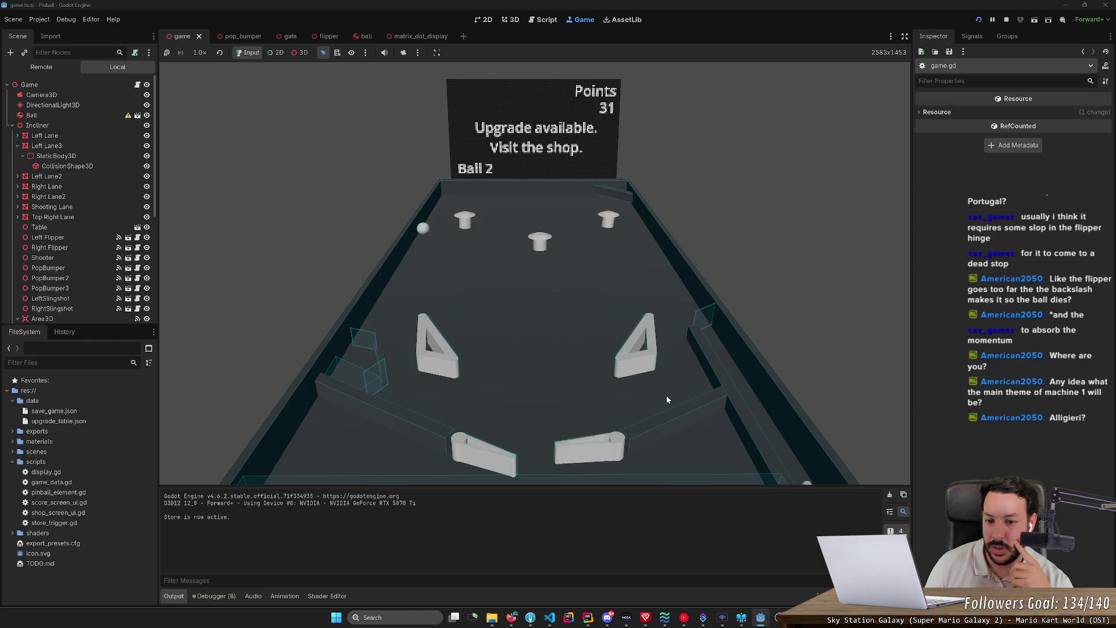
key(Left)
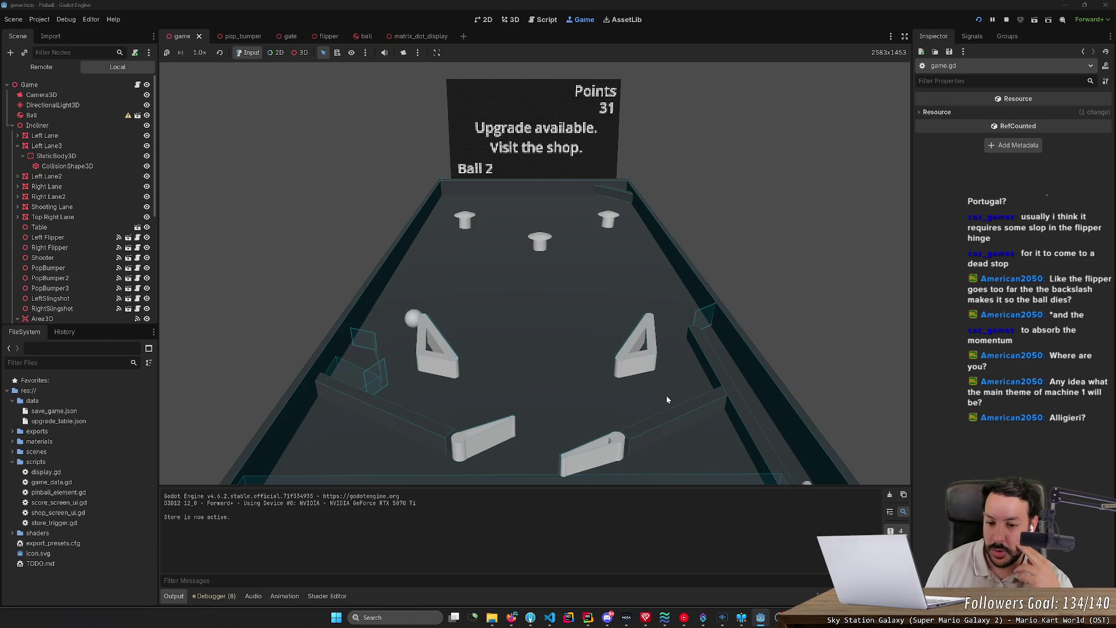
key(Left)
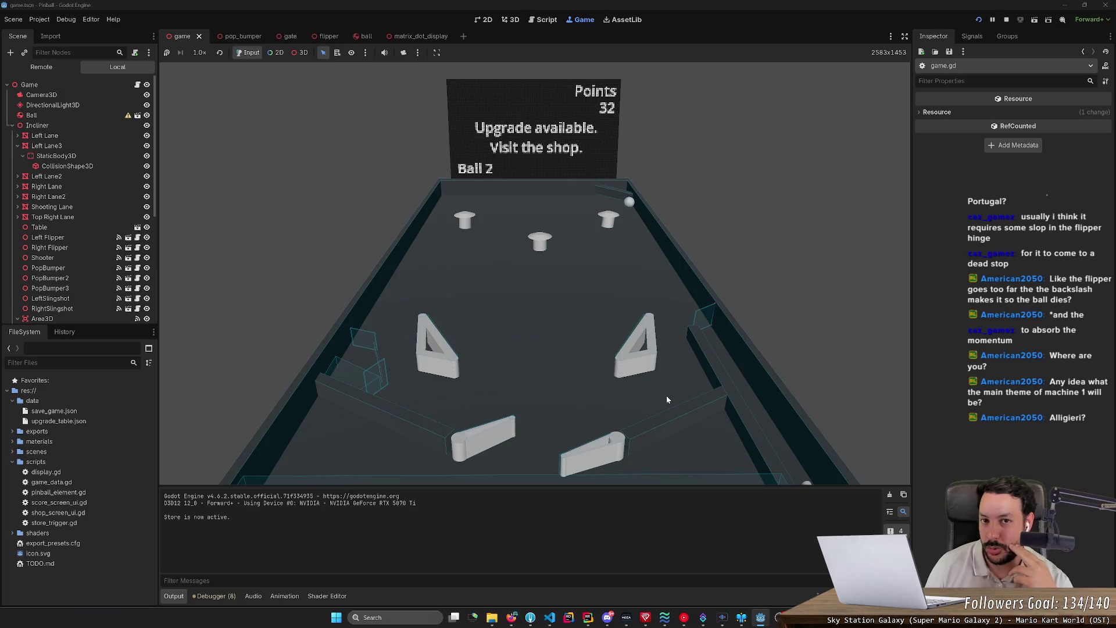
key(Right)
key(Left)
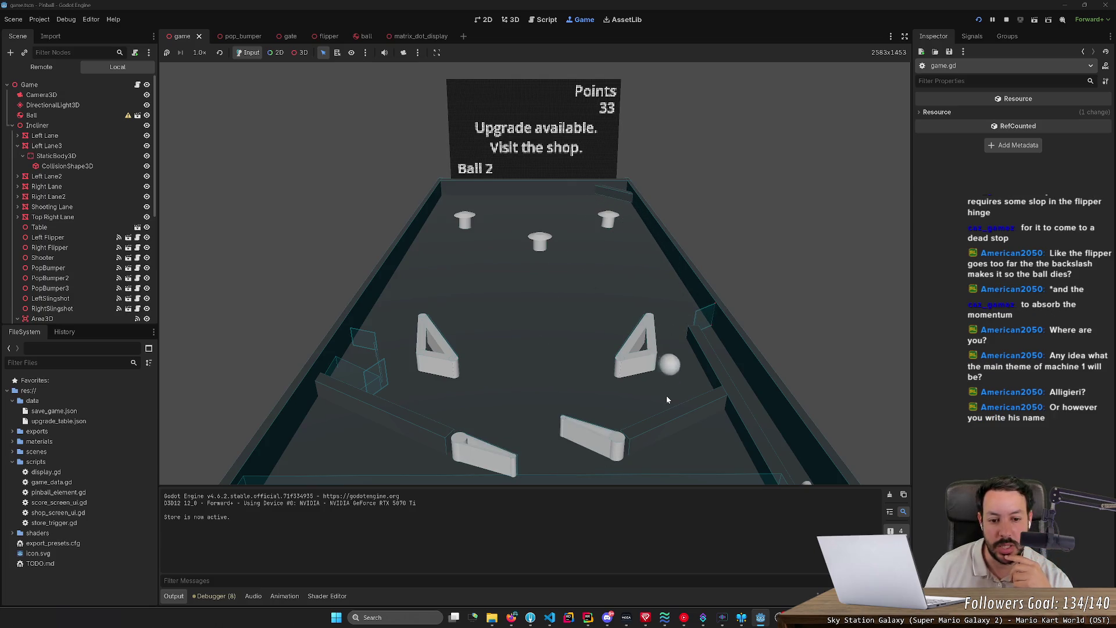
key(Right)
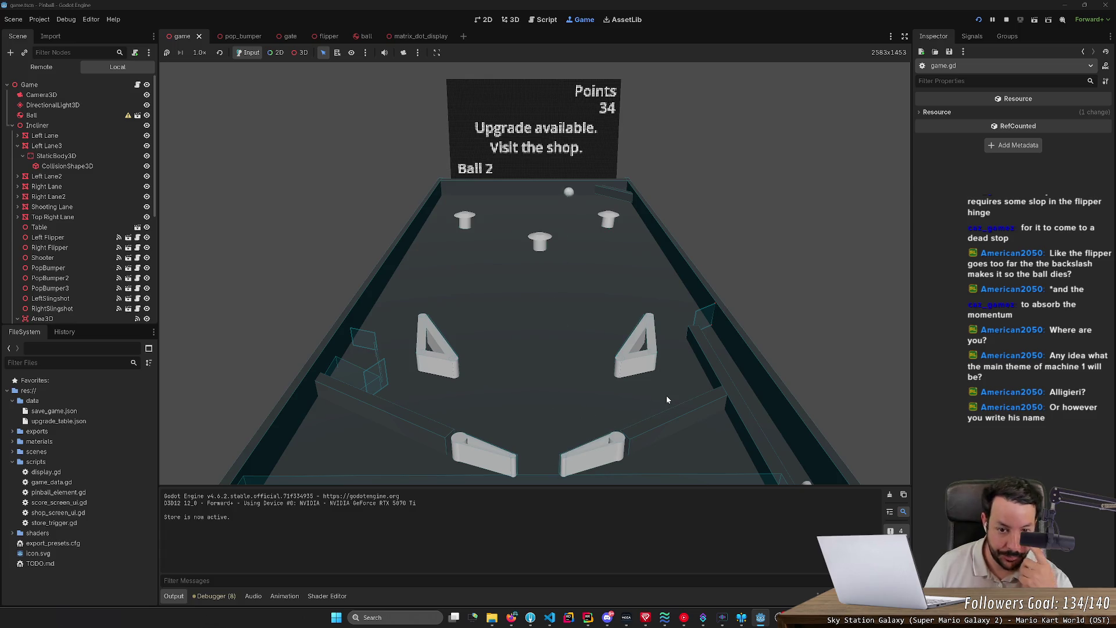
click(511, 617)
Search 'binding of isaac floors' in a new tab and open the Fandom wiki's Chapters page
key(ctrl+t)
text(vin)
key(BackSpace)
key(BackSpace)
key(BackSpace)
text(binding of isaacn le)
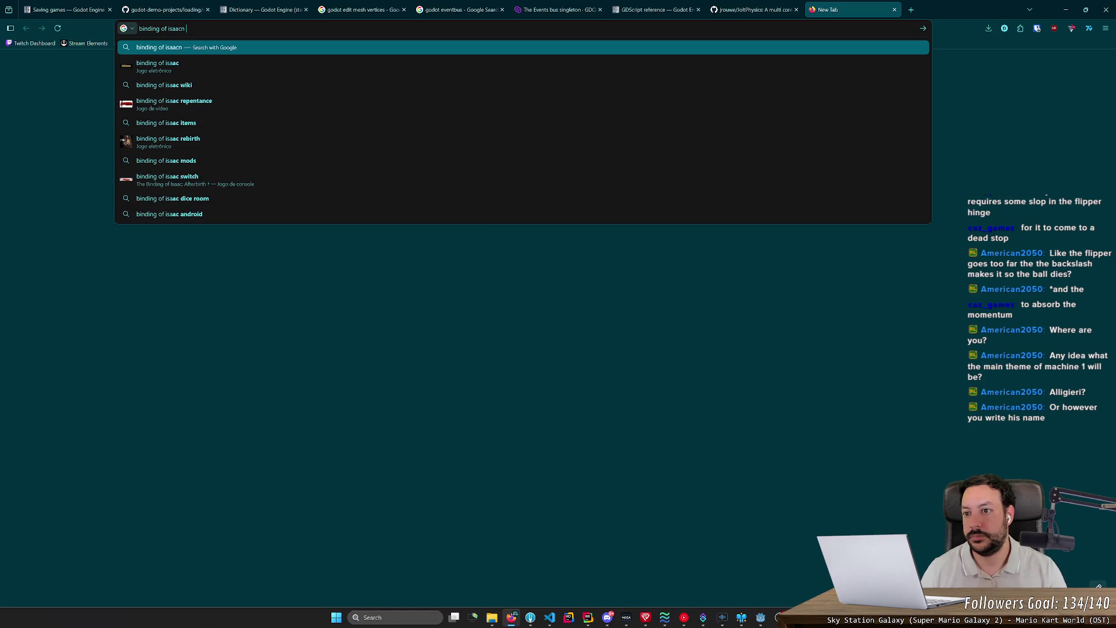
text( floors)
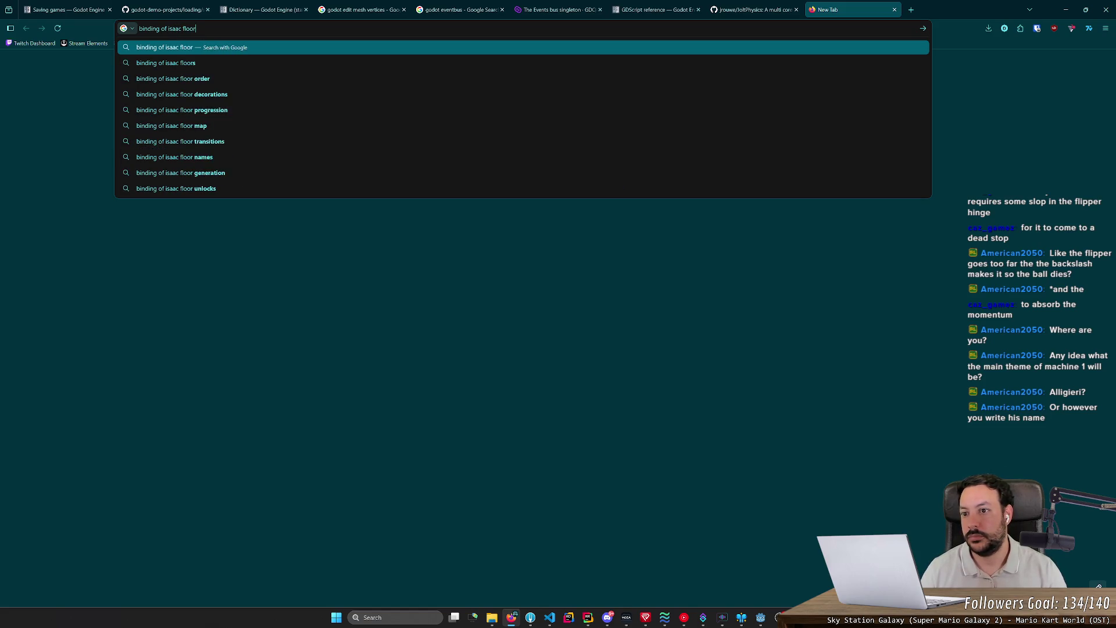
key(Return)
click(284, 136)
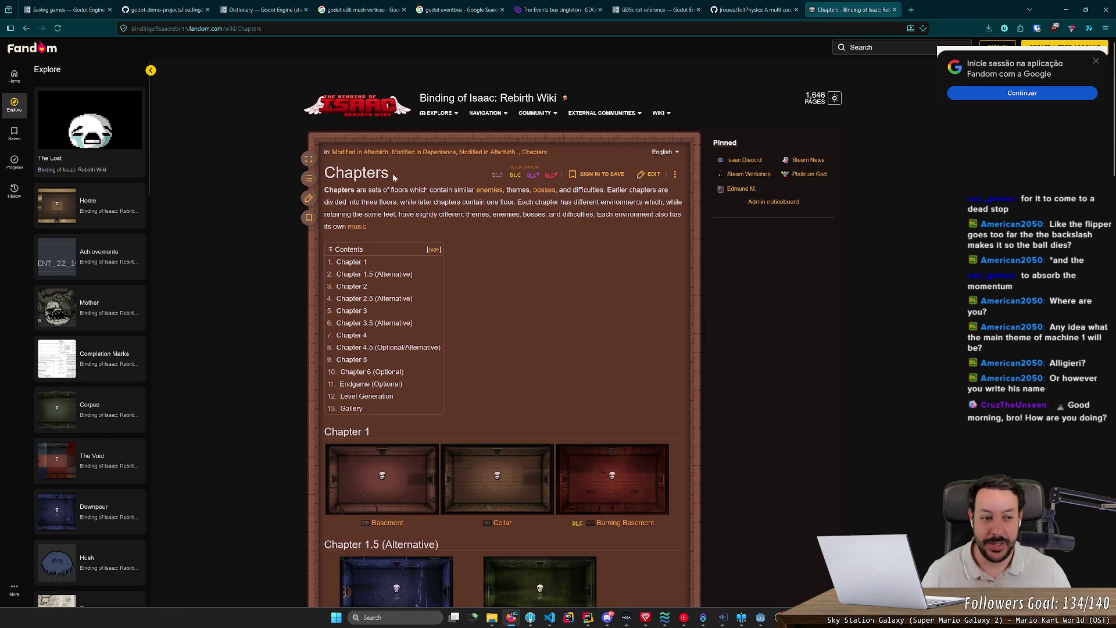
click(1098, 60)
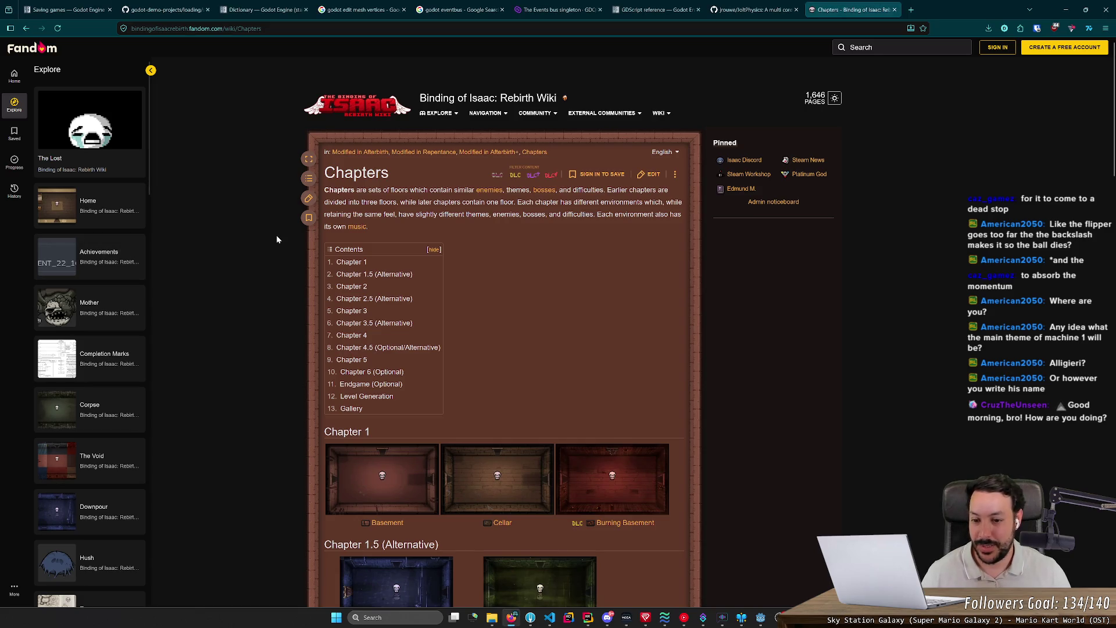
scroll(271, 238, down, 3)
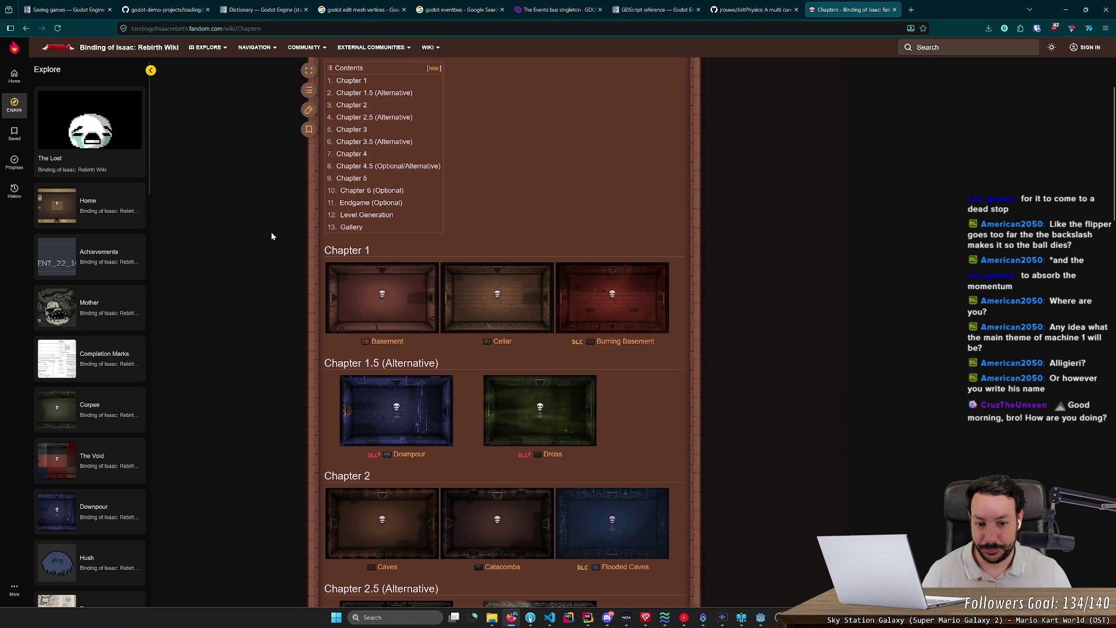
scroll(278, 234, down, 2)
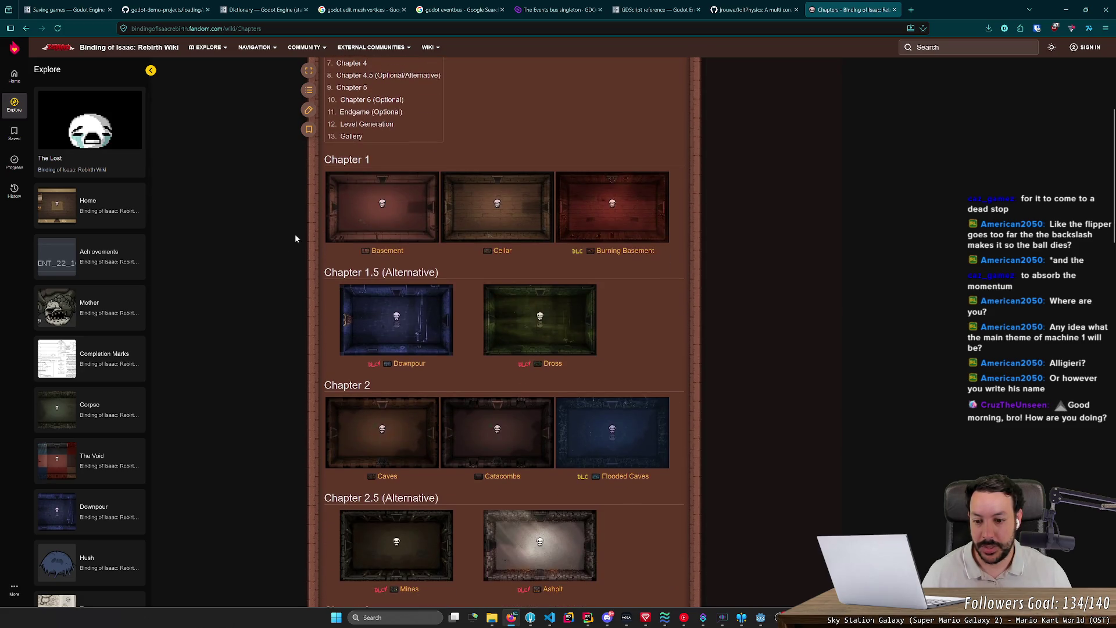
scroll(370, 177, up, 3)
scroll(377, 186, down, 3)
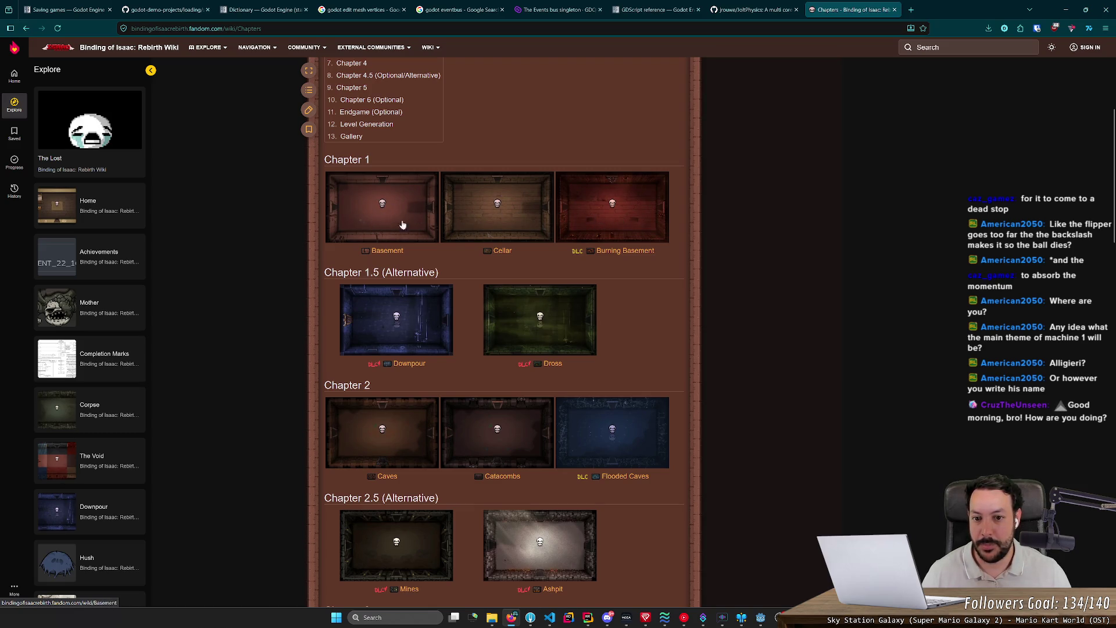
scroll(413, 218, down, 3)
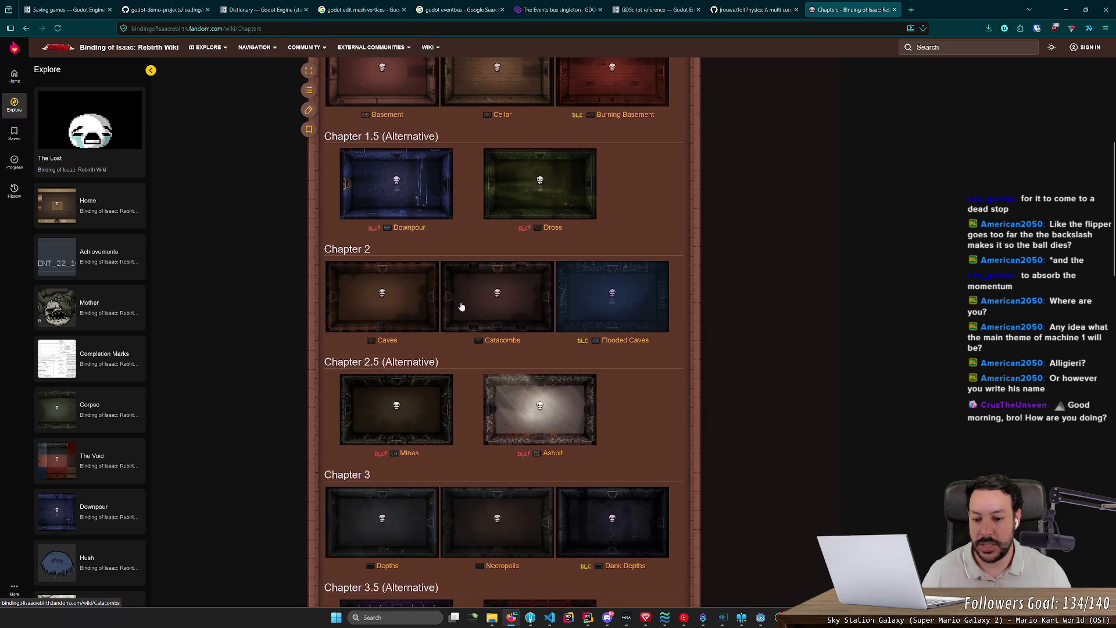
scroll(499, 291, down, 4)
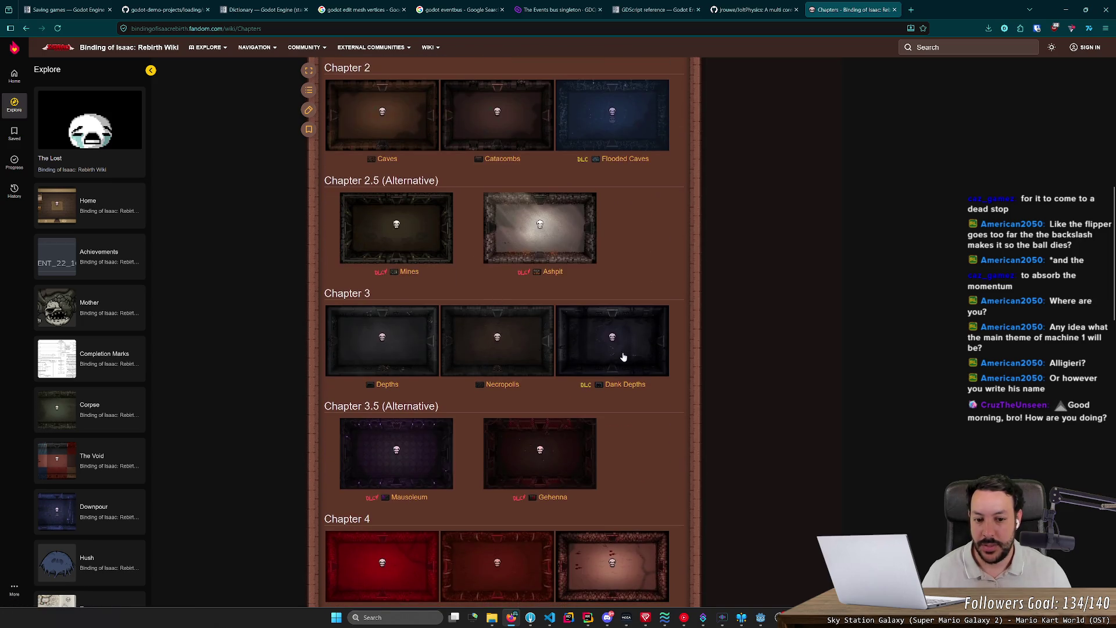
scroll(610, 353, down, 2)
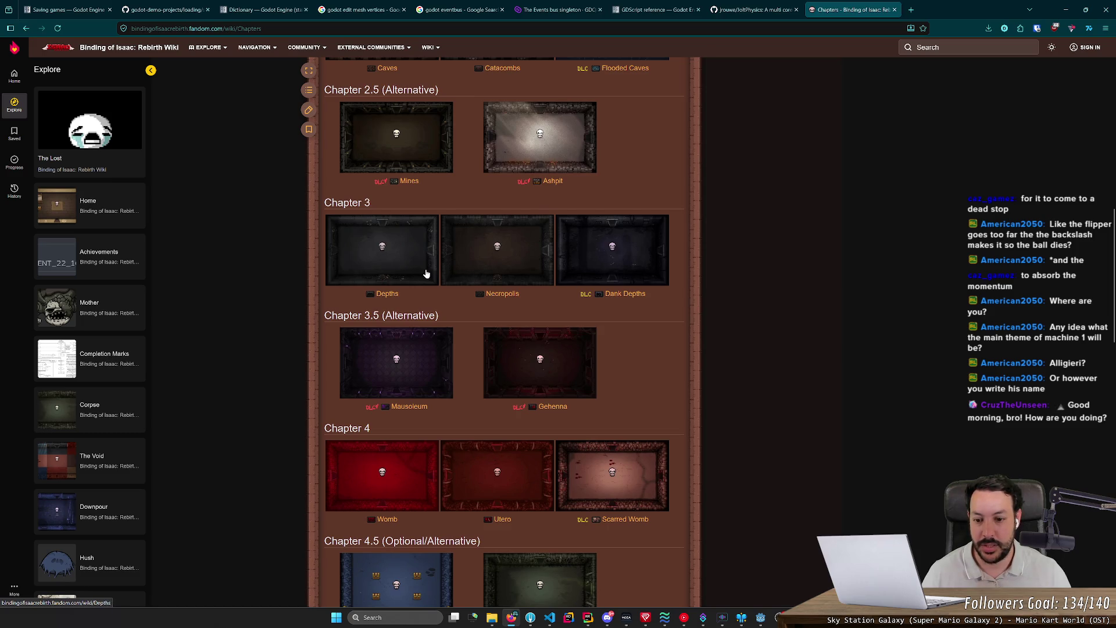
scroll(426, 274, down, 4)
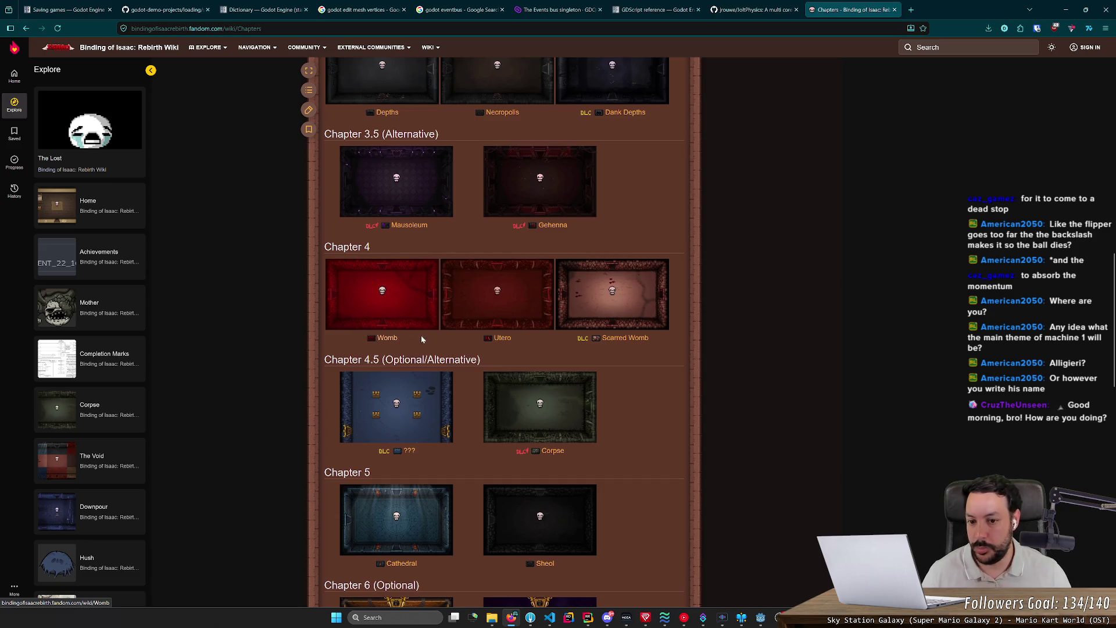
scroll(584, 318, down, 3)
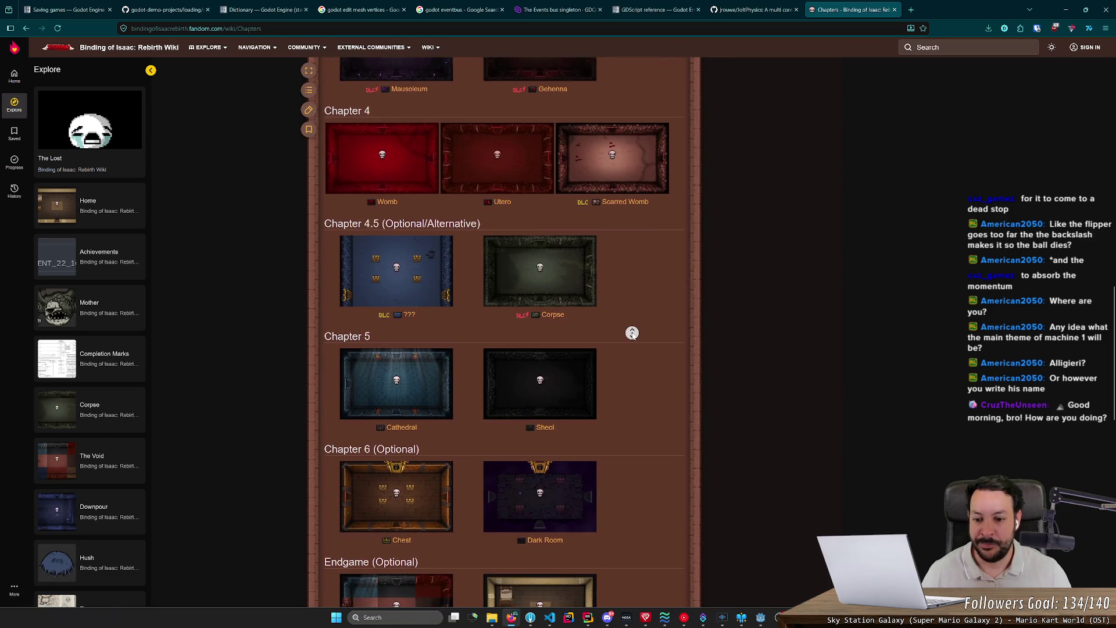
scroll(693, 317, up, 2)
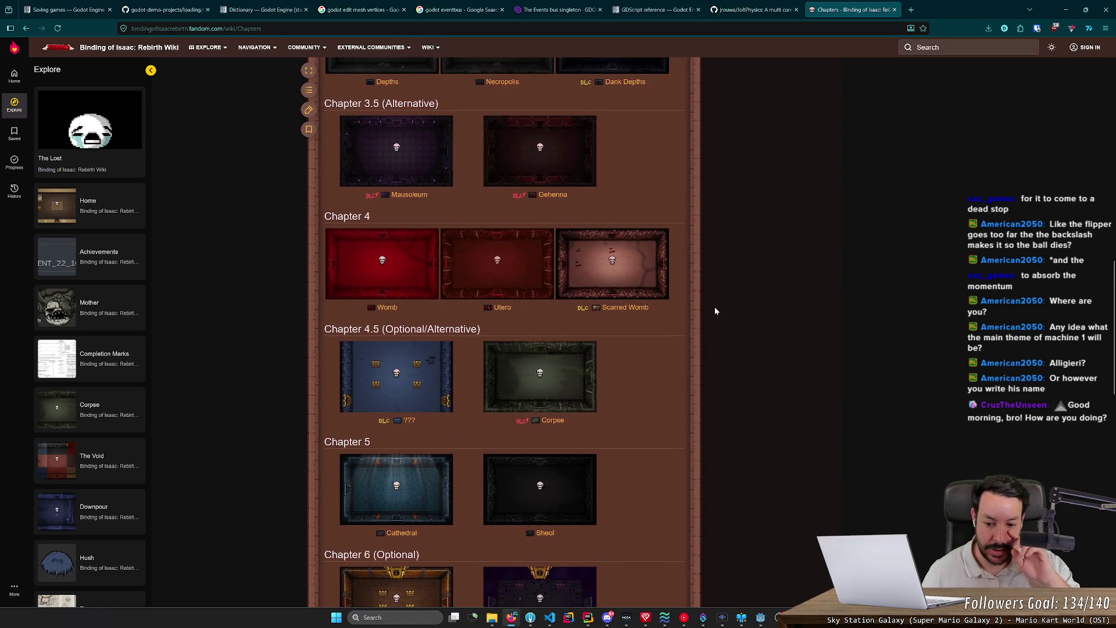
scroll(713, 311, down, 5)
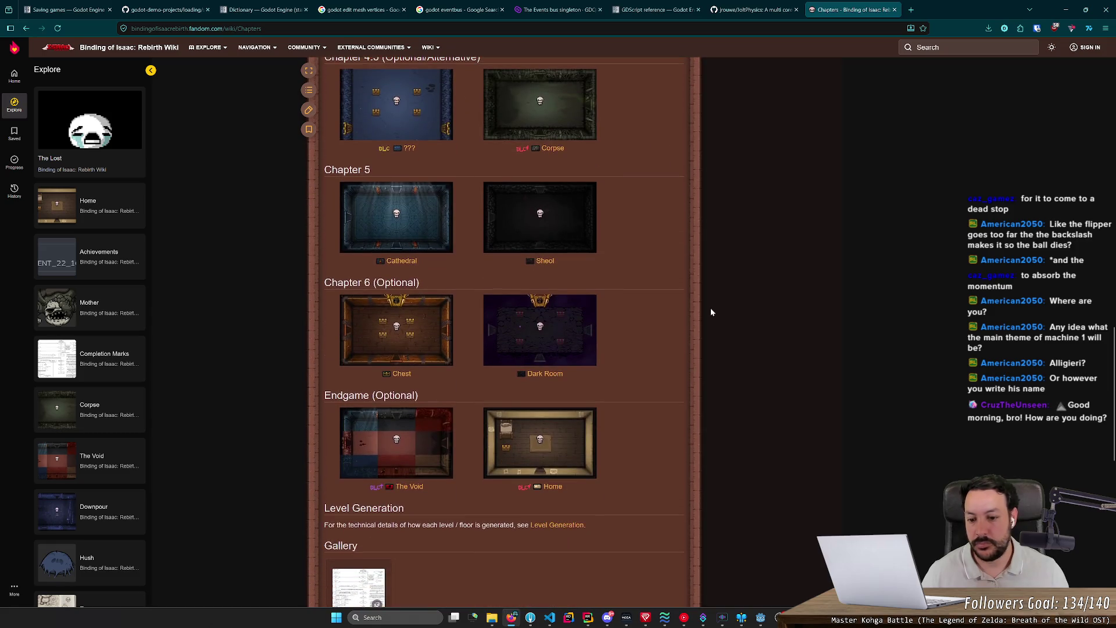
middle_click(709, 308)
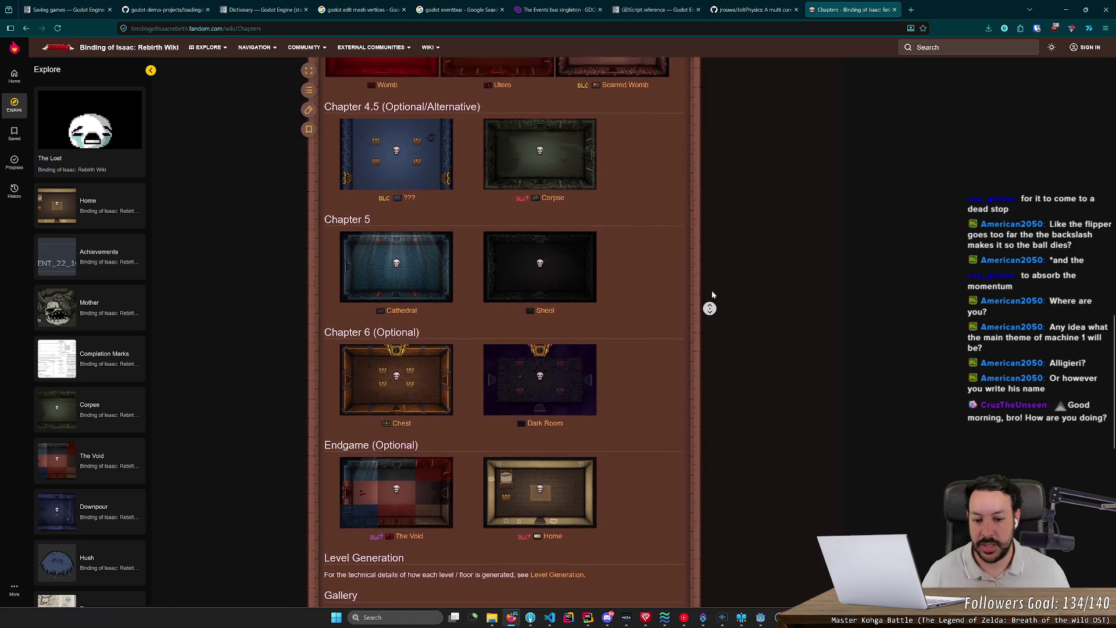
middle_click(704, 299)
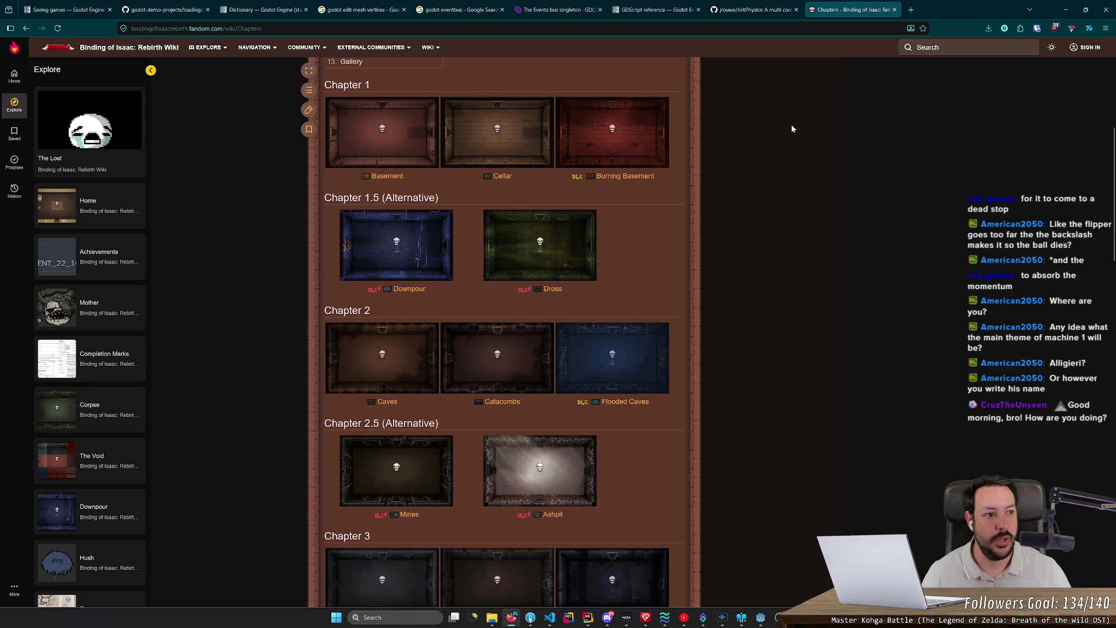
click(1064, 13)
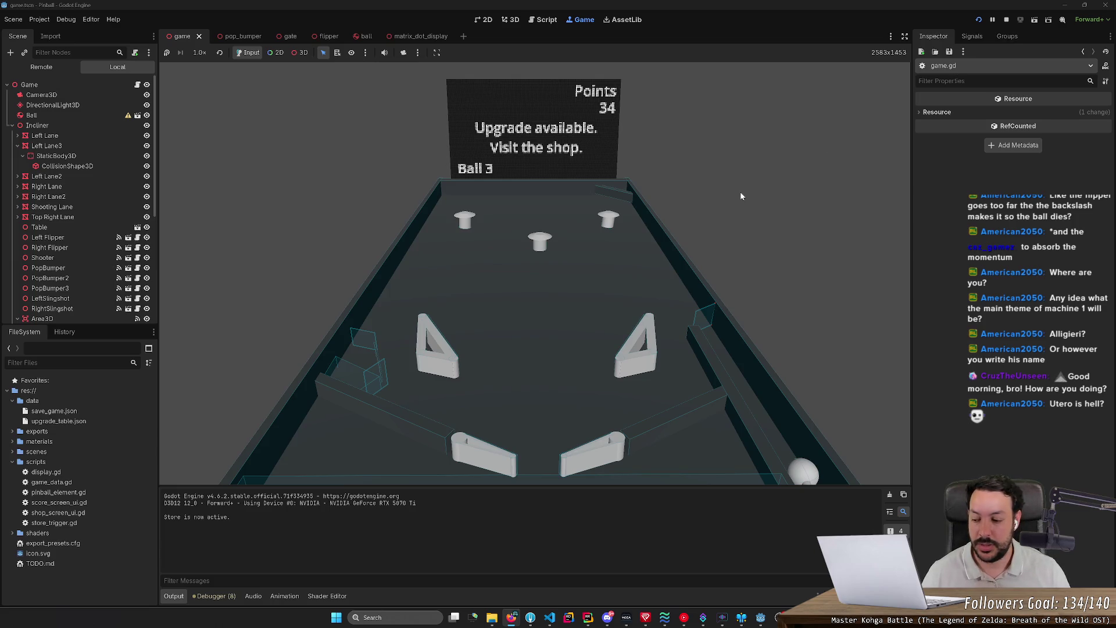
key(alt+Tab)
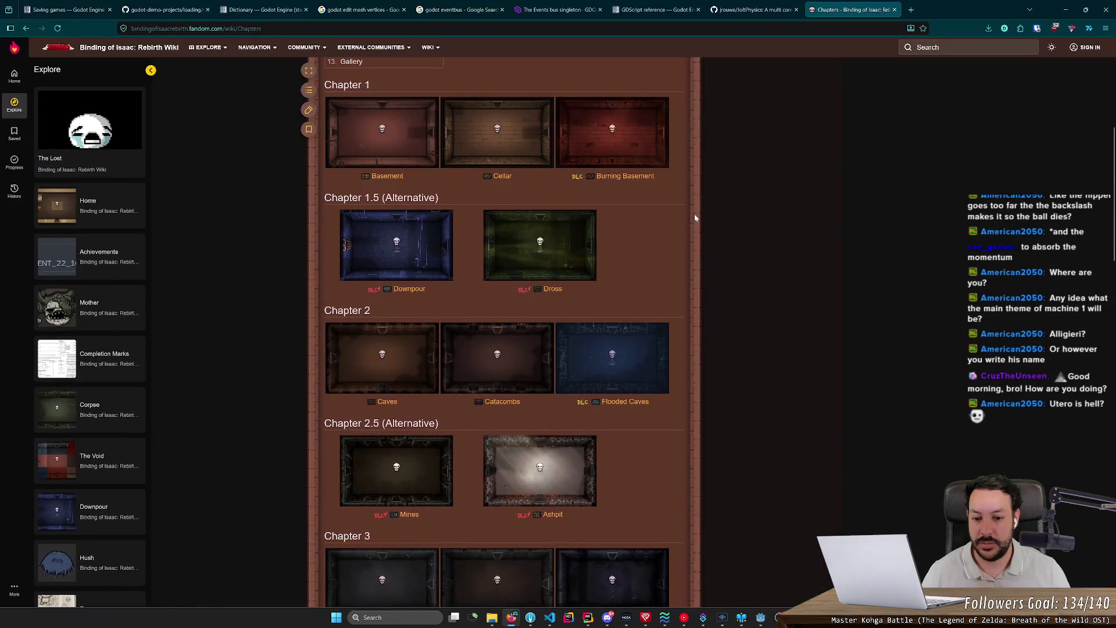
scroll(695, 218, down, 4)
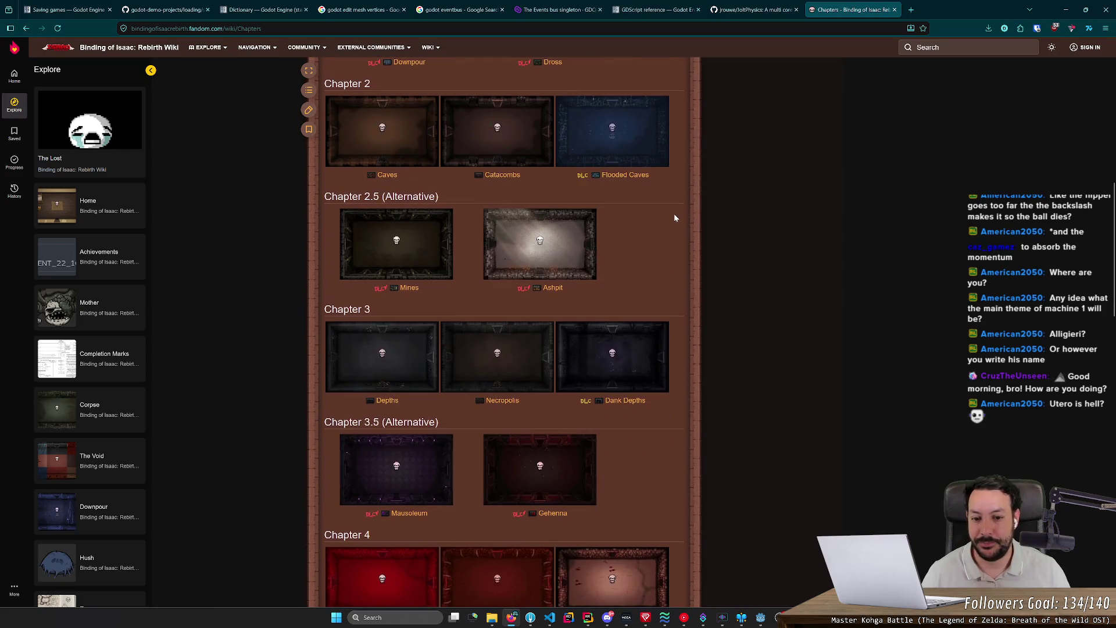
scroll(675, 218, down, 10)
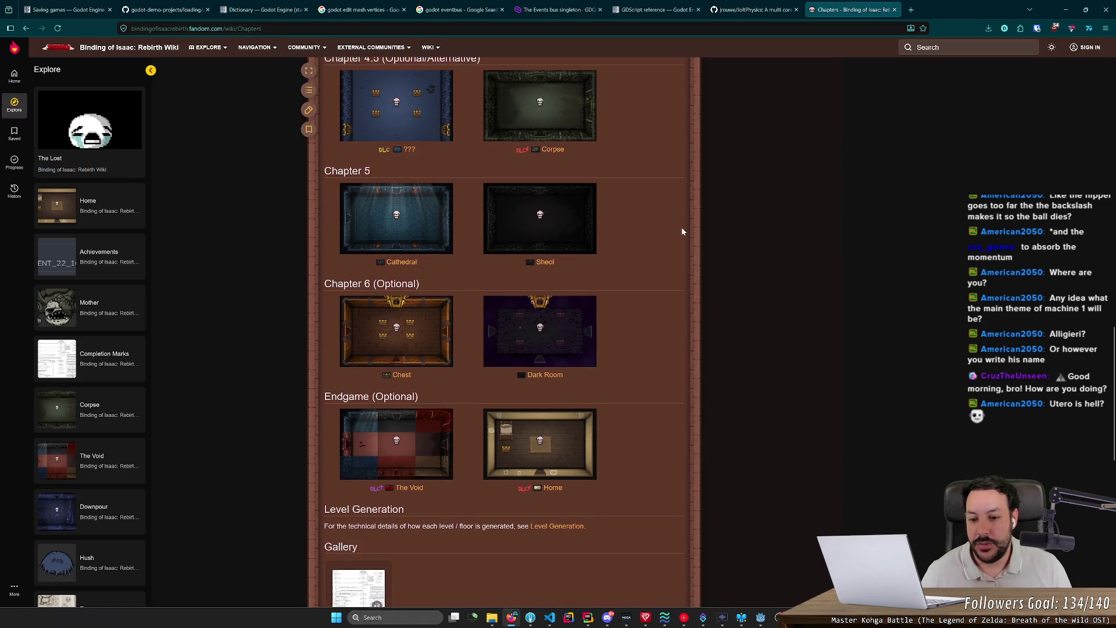
scroll(682, 231, up, 4)
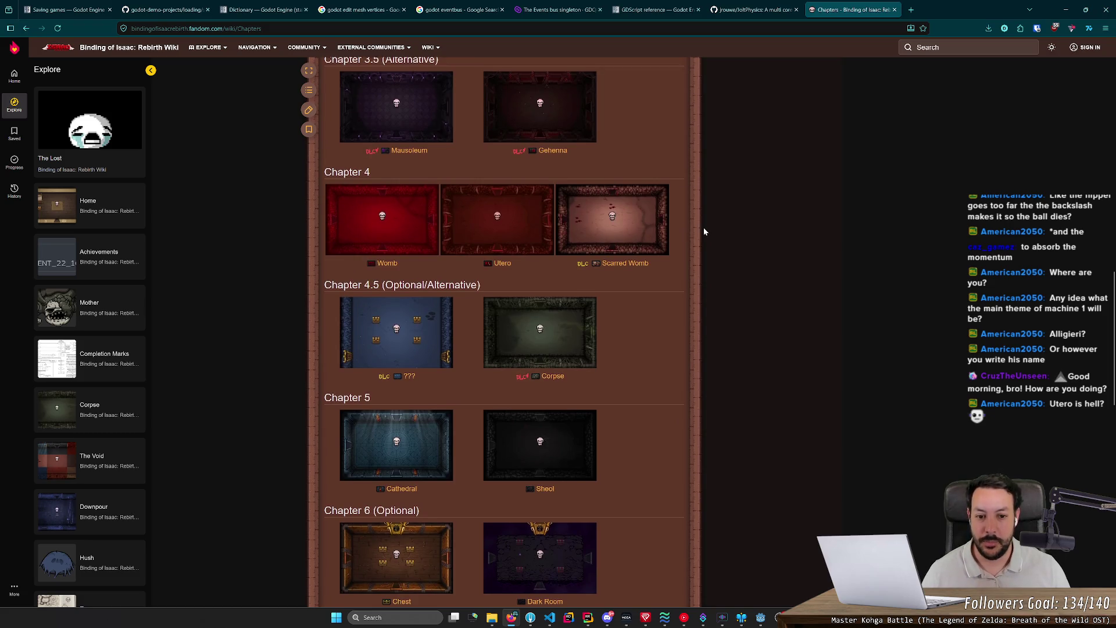
scroll(704, 232, up, 5)
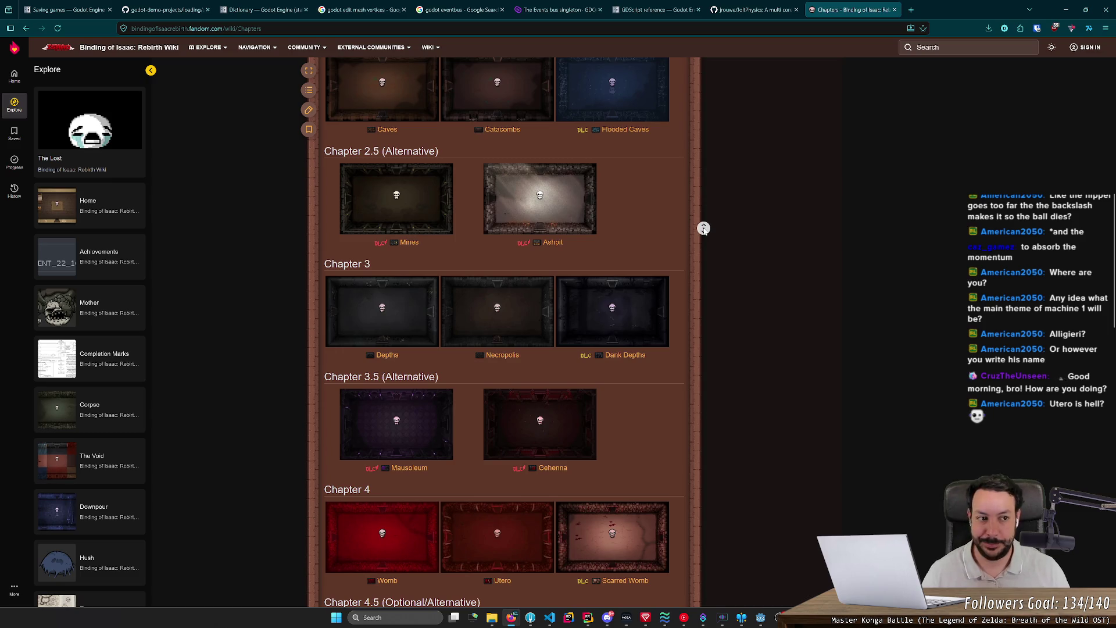
scroll(703, 228, up, 7)
scroll(784, 234, down, 2)
scroll(784, 234, down, 2)
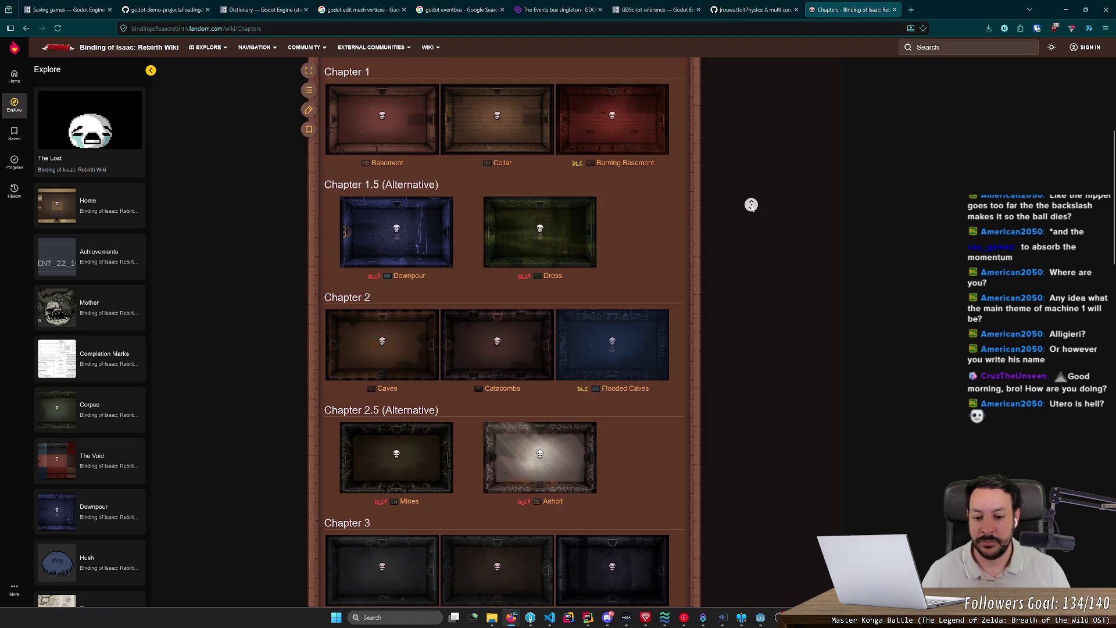
scroll(751, 205, up, 6)
Open the Bosses page and browse the Chapter 4 and Chapter 6 boss lists
click(541, 191)
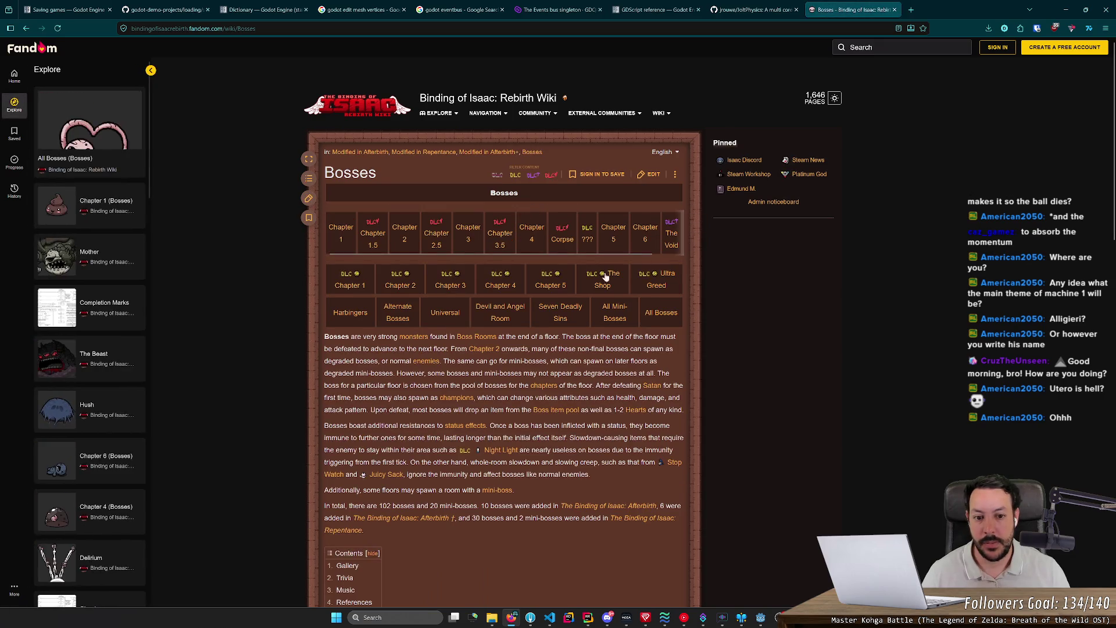
click(532, 234)
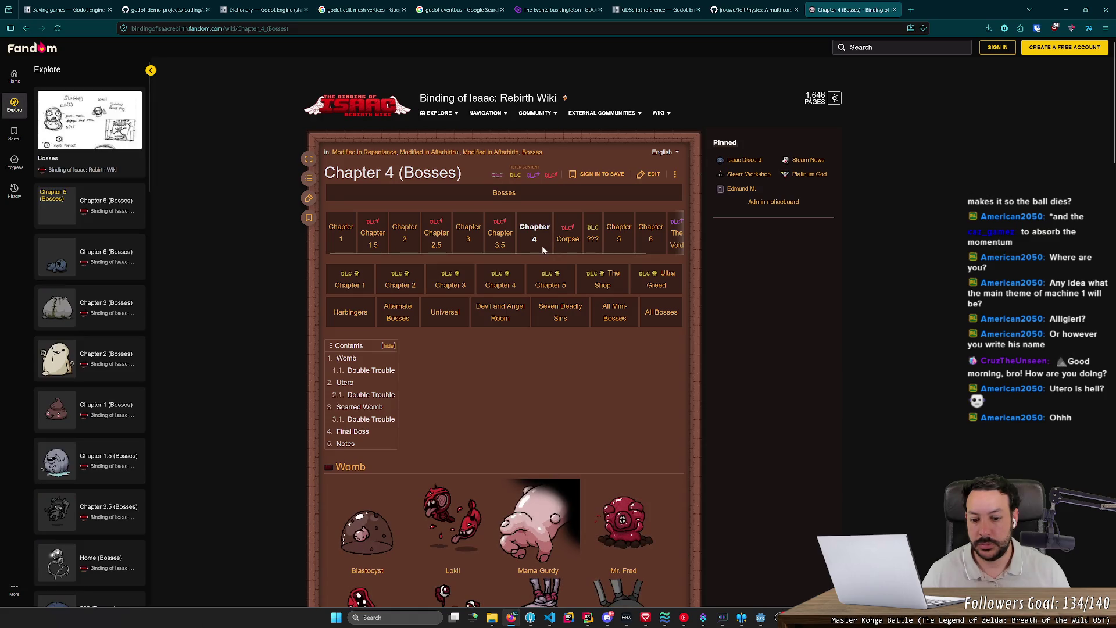
scroll(544, 249, down, 6)
scroll(545, 249, down, 2)
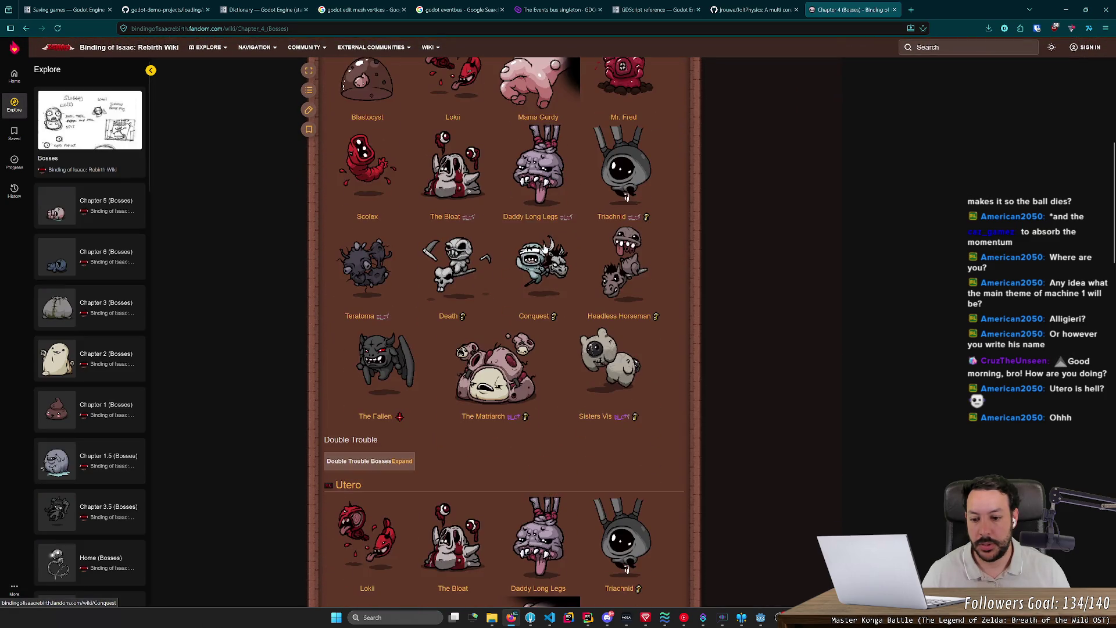
scroll(544, 248, up, 6)
click(641, 143)
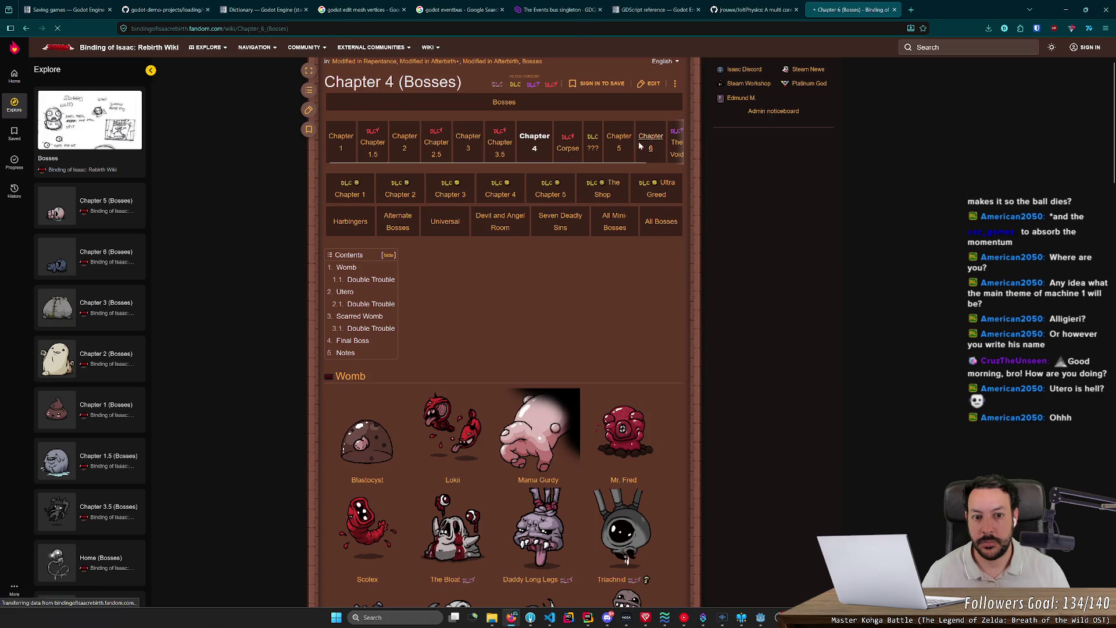
scroll(592, 232, down, 3)
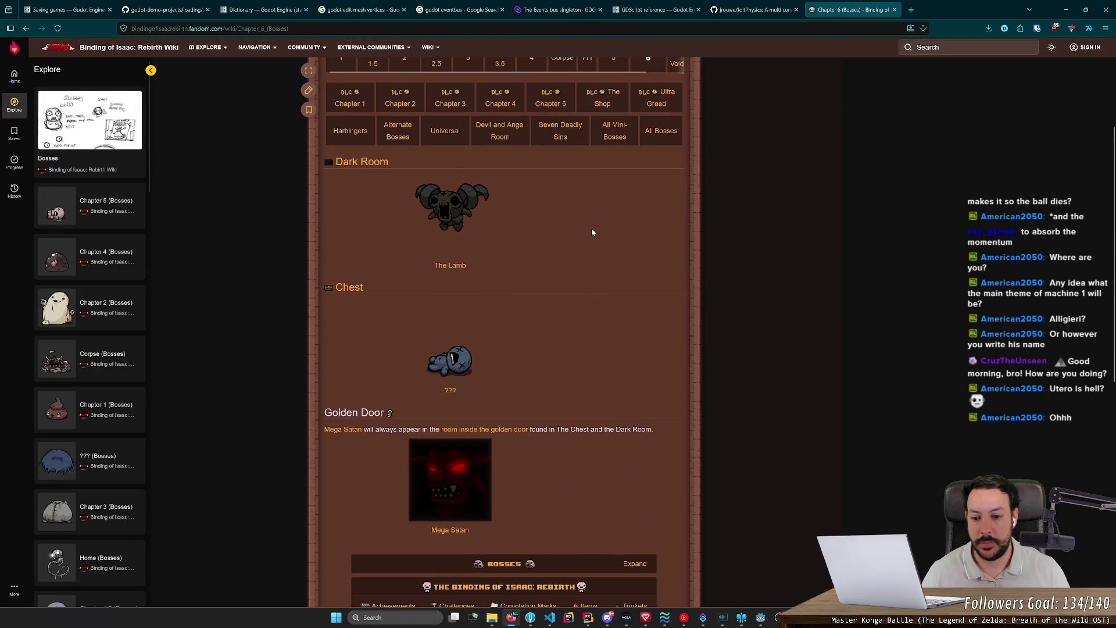
scroll(592, 232, up, 3)
Browse the Chapter 5 and Chapter 3 boss pages, ending on the Depths bosses
click(613, 232)
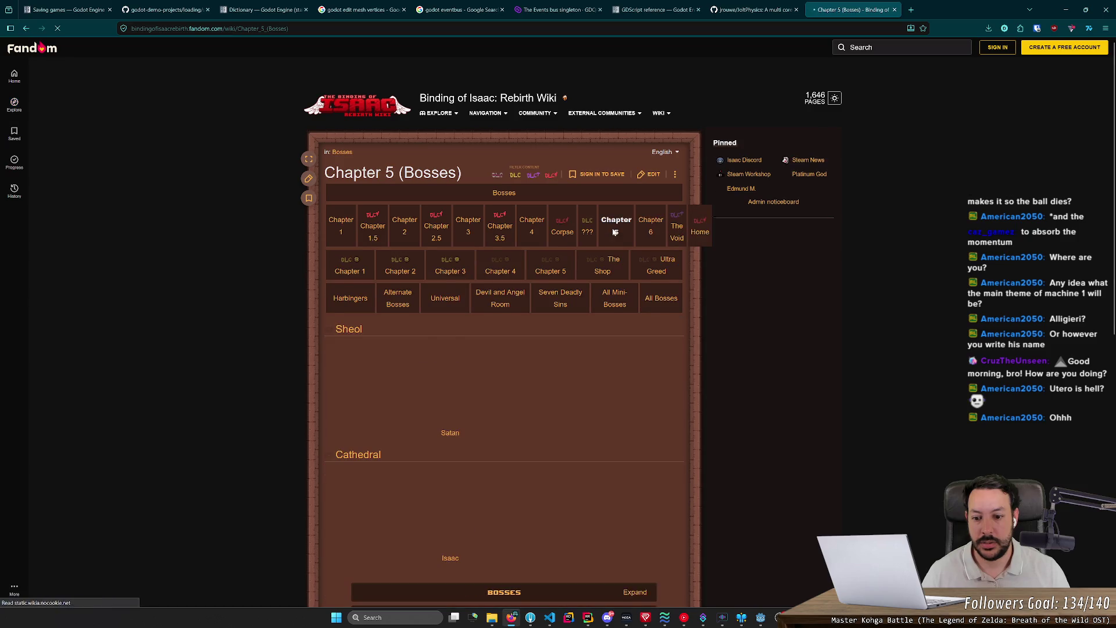
scroll(606, 236, down, 3)
scroll(460, 289, up, 3)
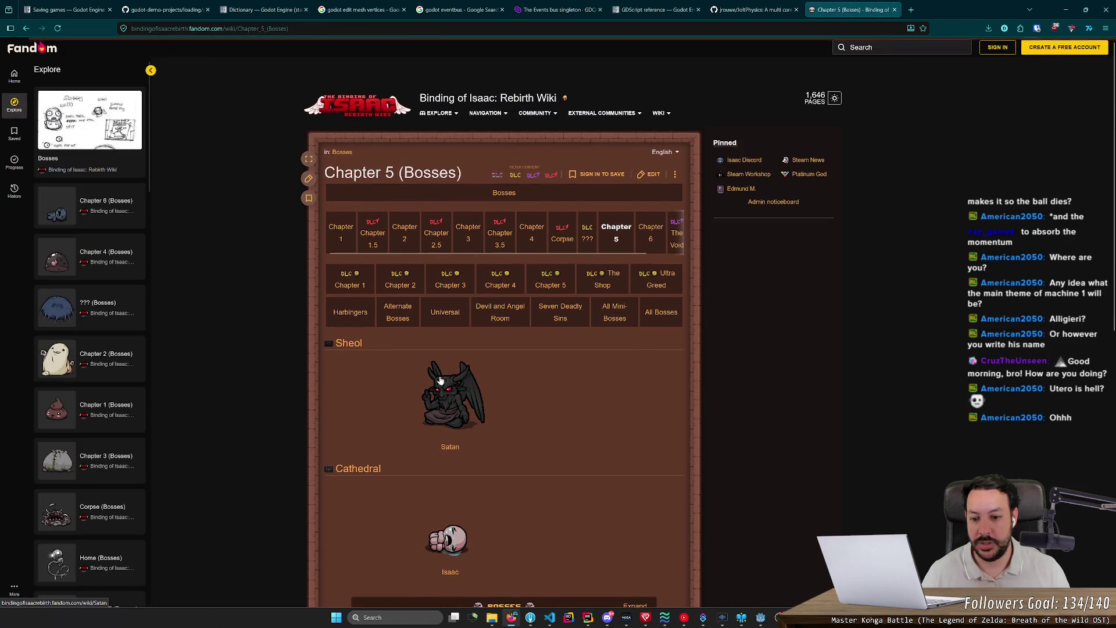
click(468, 231)
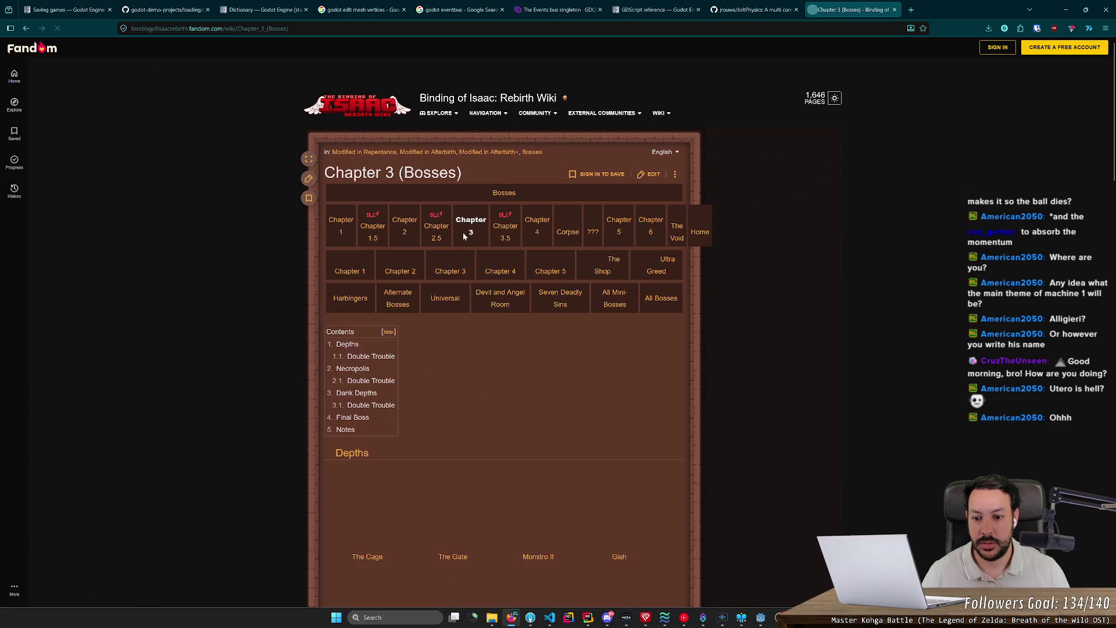
scroll(372, 270, down, 5)
scroll(373, 271, up, 5)
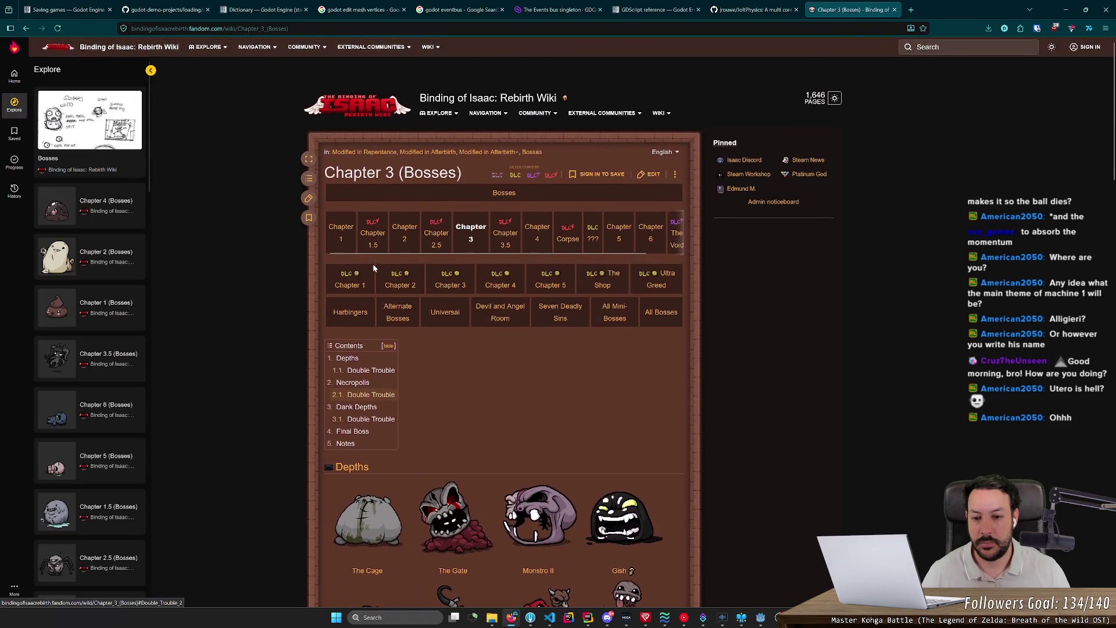
click(895, 47)
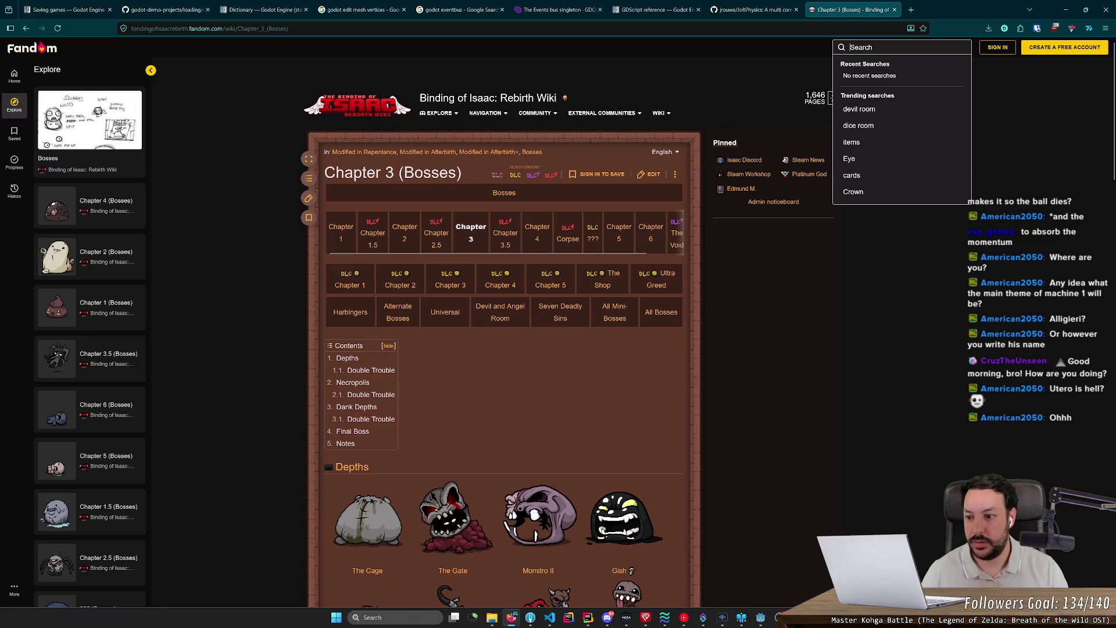
Search the wiki for 'mom' and read through the Mom boss article
text(mom)
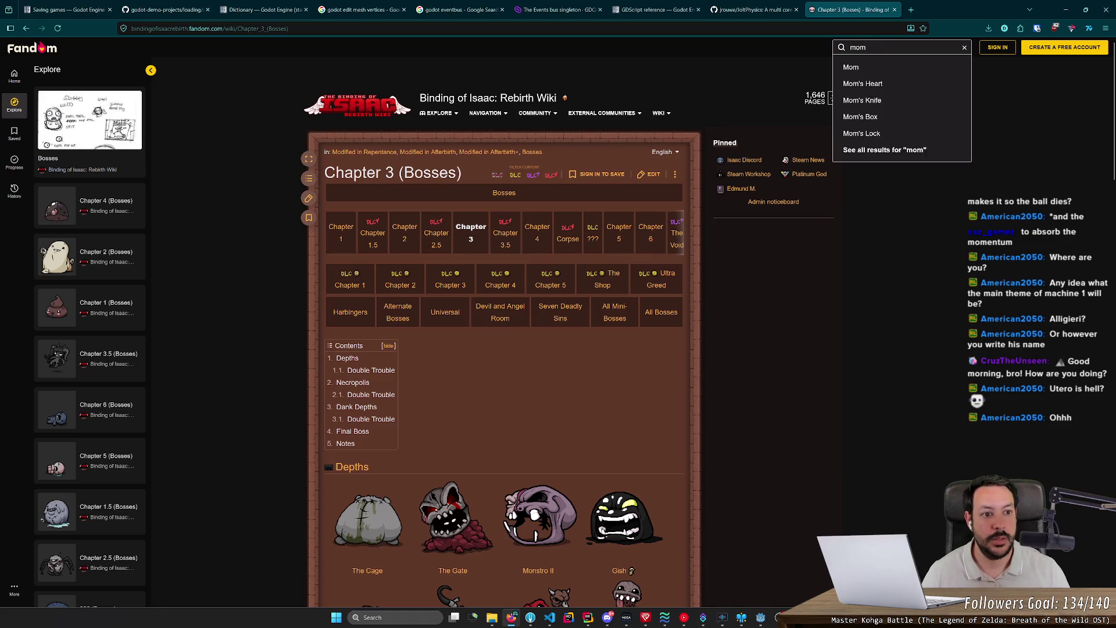
click(856, 68)
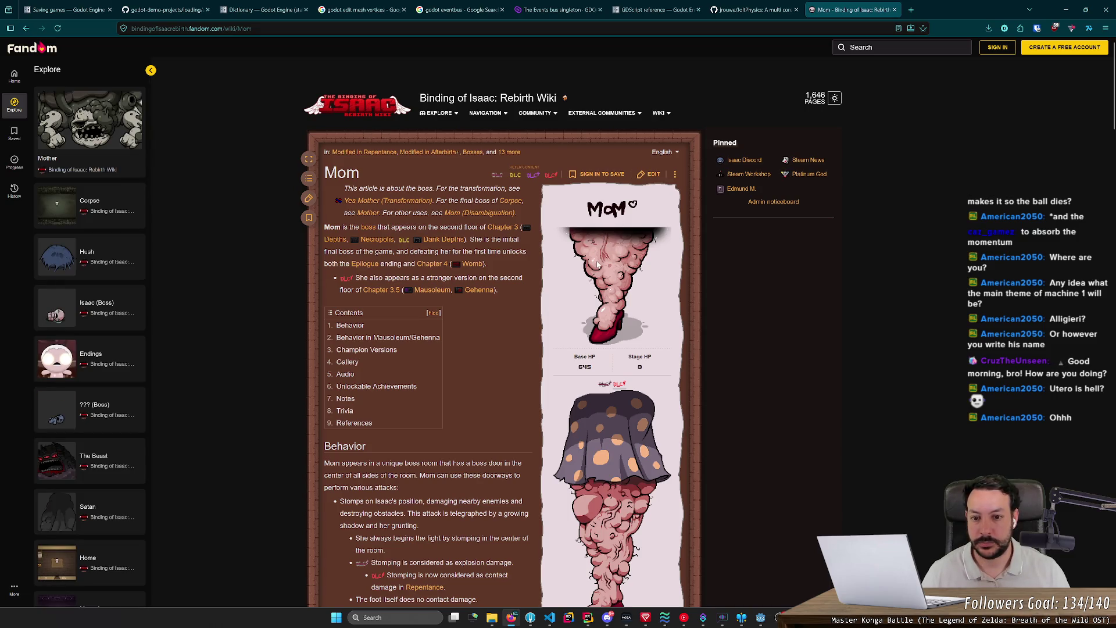
scroll(599, 264, down, 4)
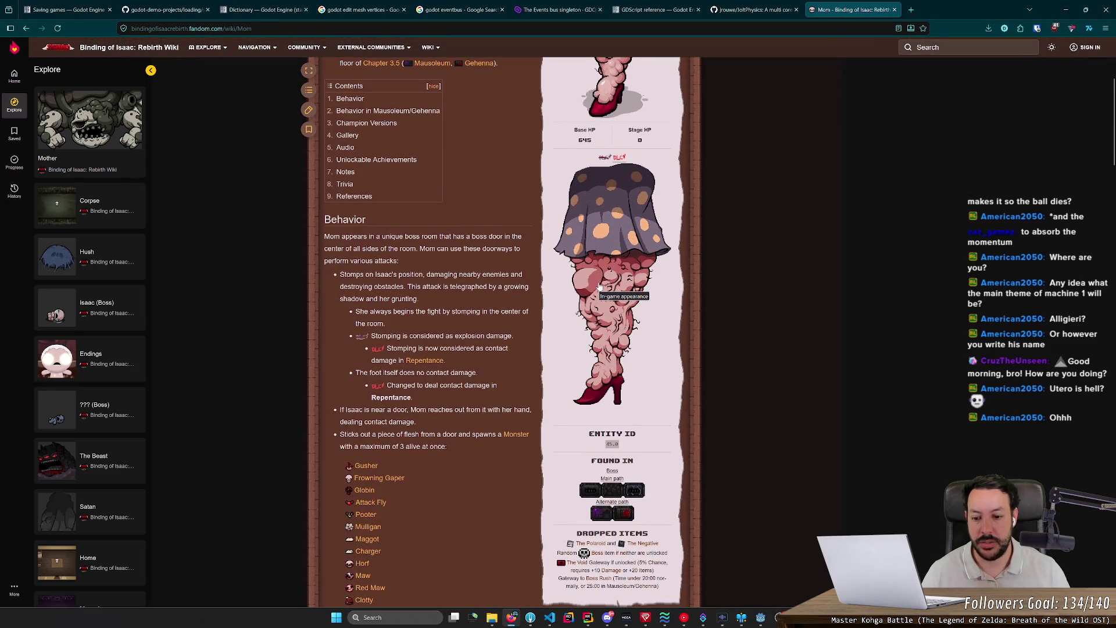
scroll(598, 285, up, 2)
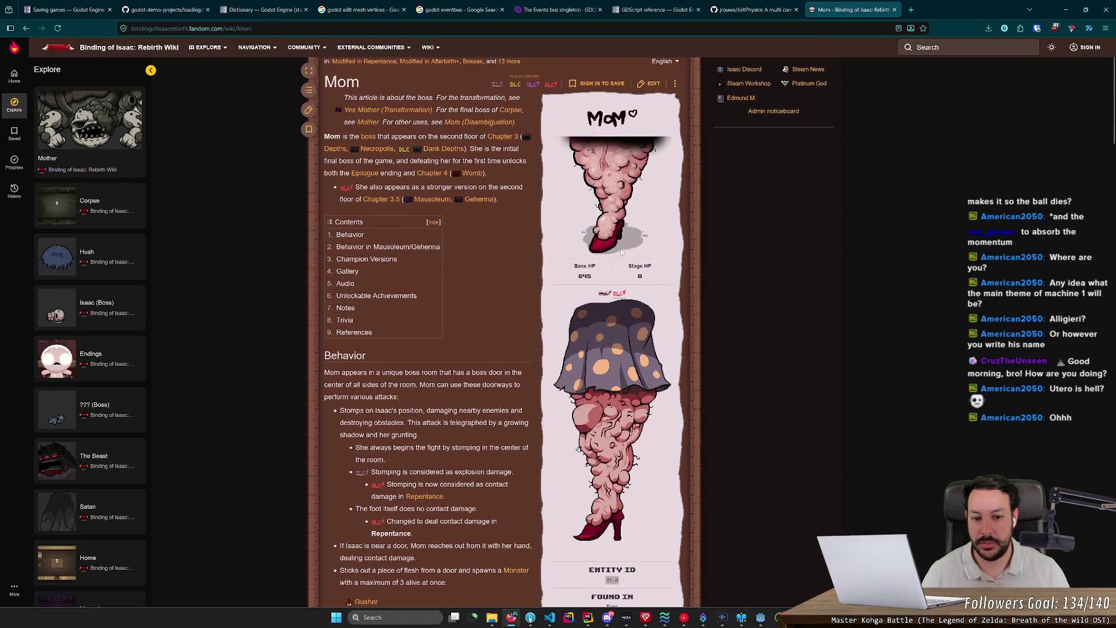
scroll(621, 258, up, 1)
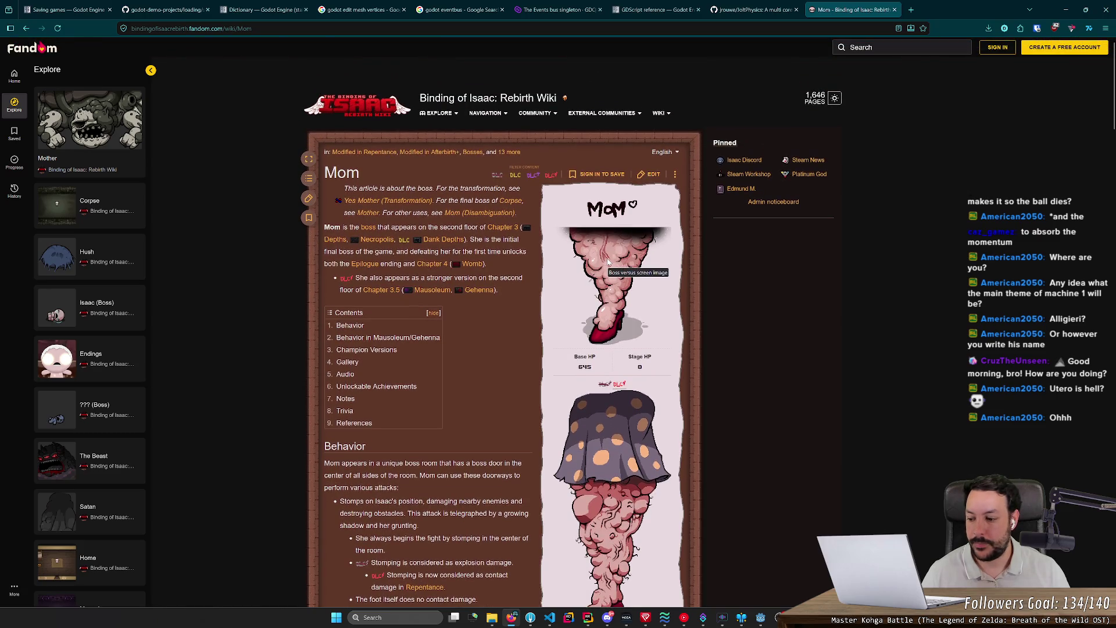
scroll(609, 262, down, 3)
scroll(609, 263, down, 6)
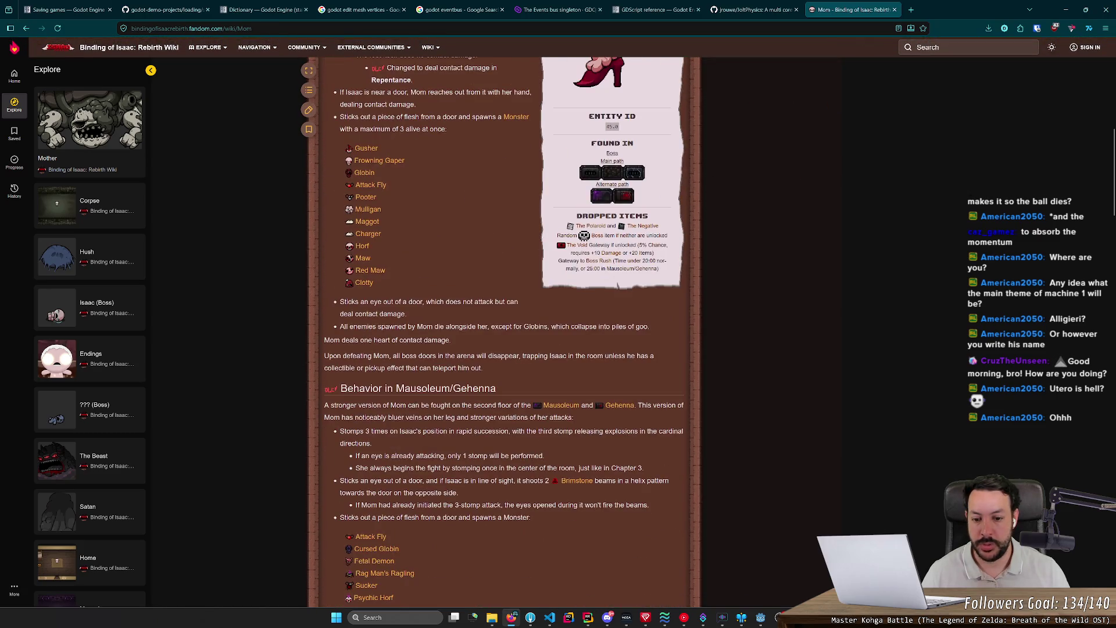
scroll(598, 273, down, 8)
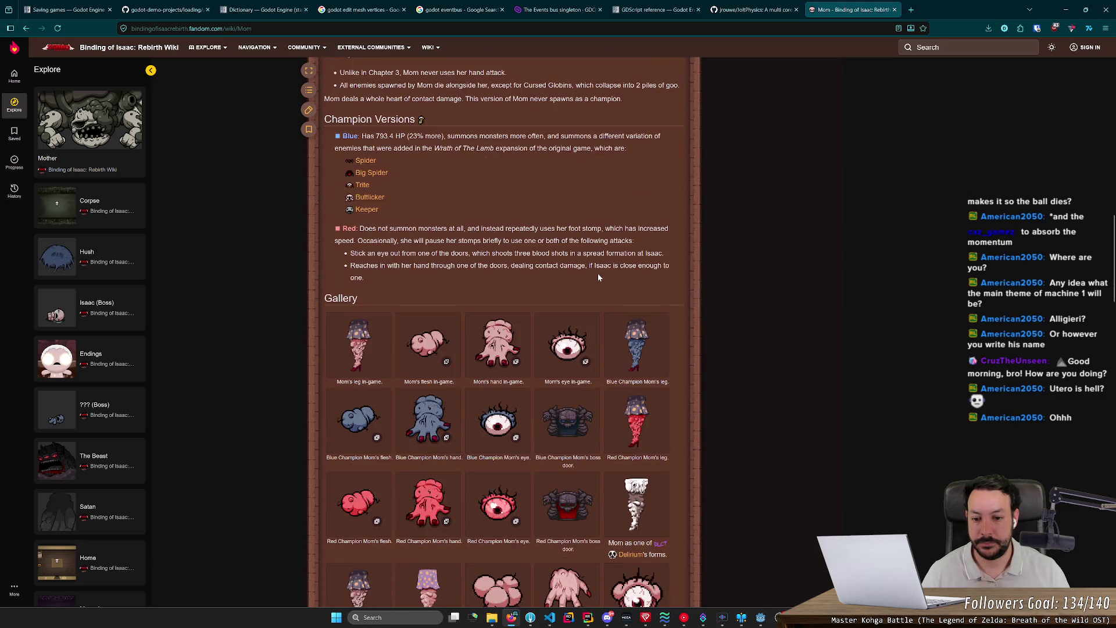
scroll(598, 267, down, 2)
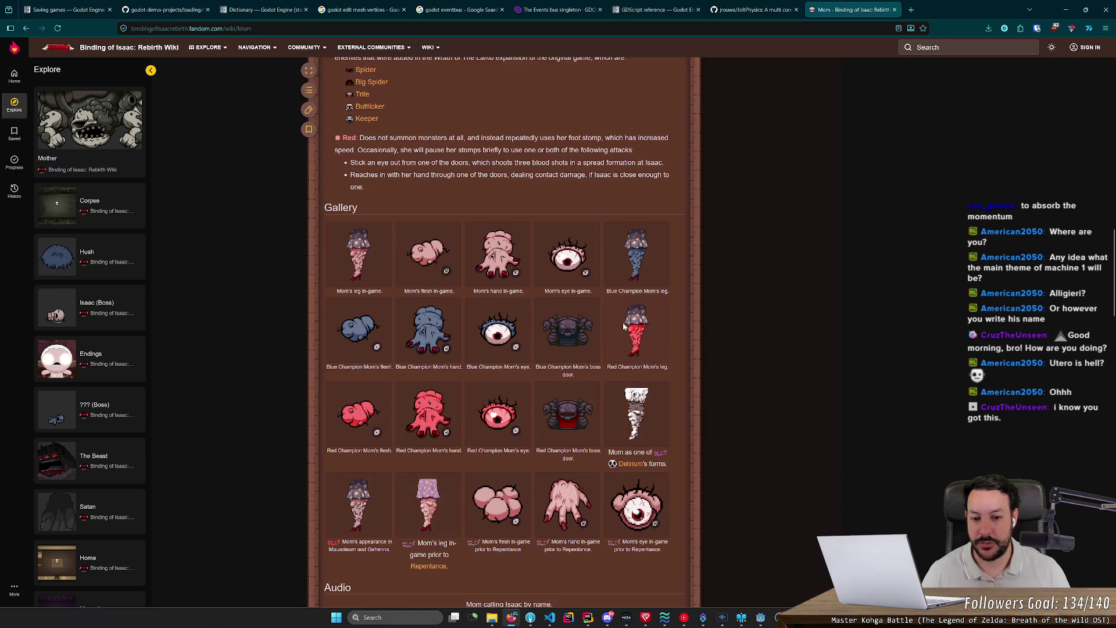
scroll(526, 448, down, 5)
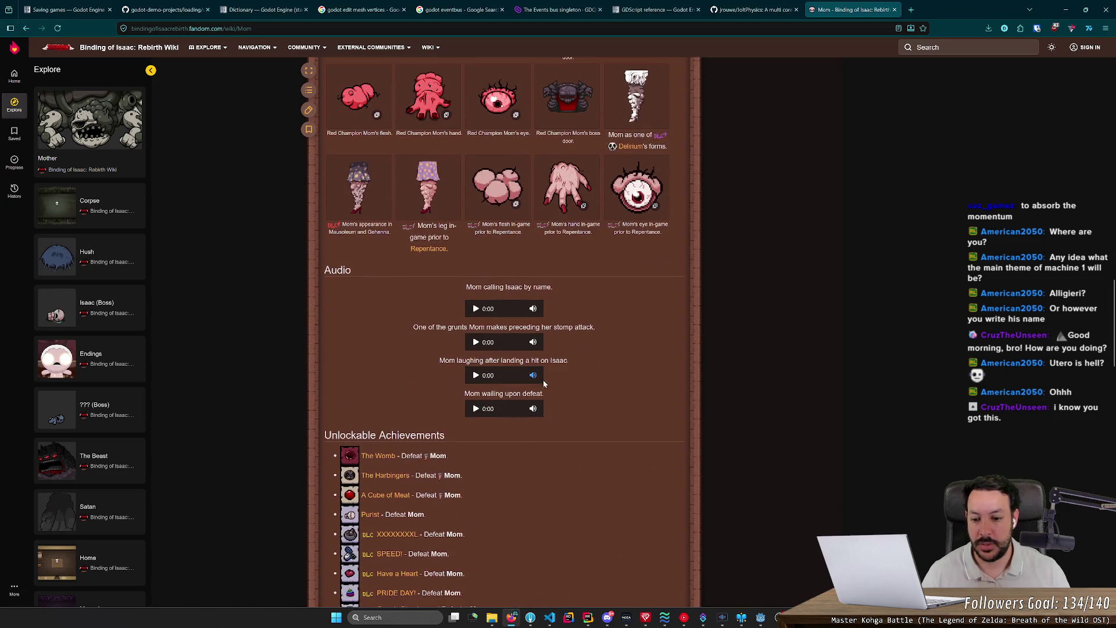
scroll(564, 383, down, 3)
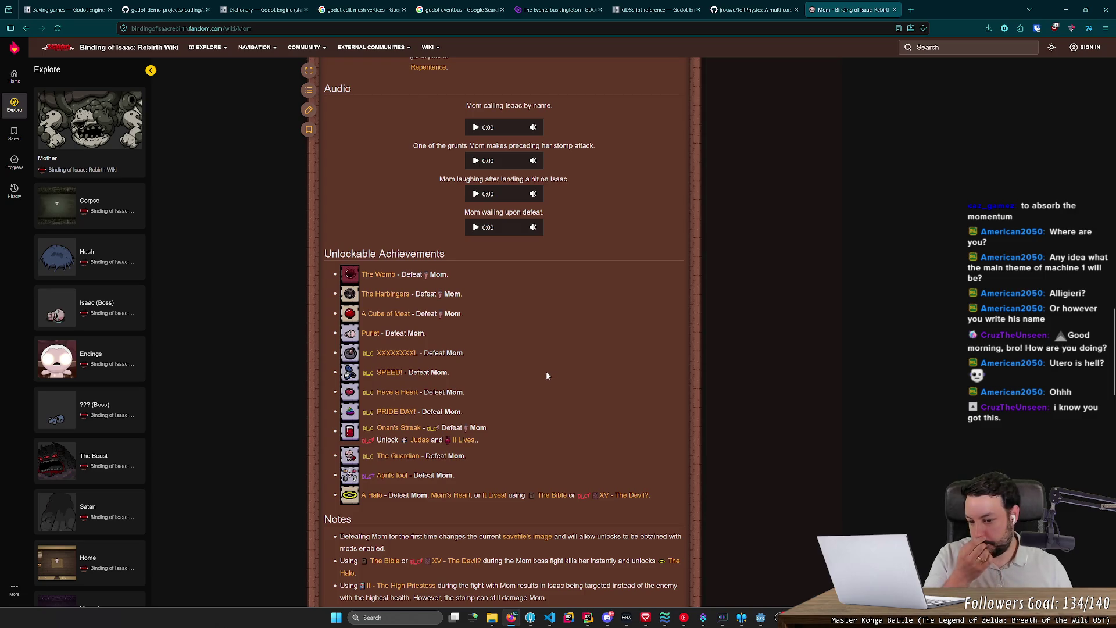
Go back three pages to the Bosses overview, close the wiki tab and hide the browser
key(alt+Left)
key(alt+Left)
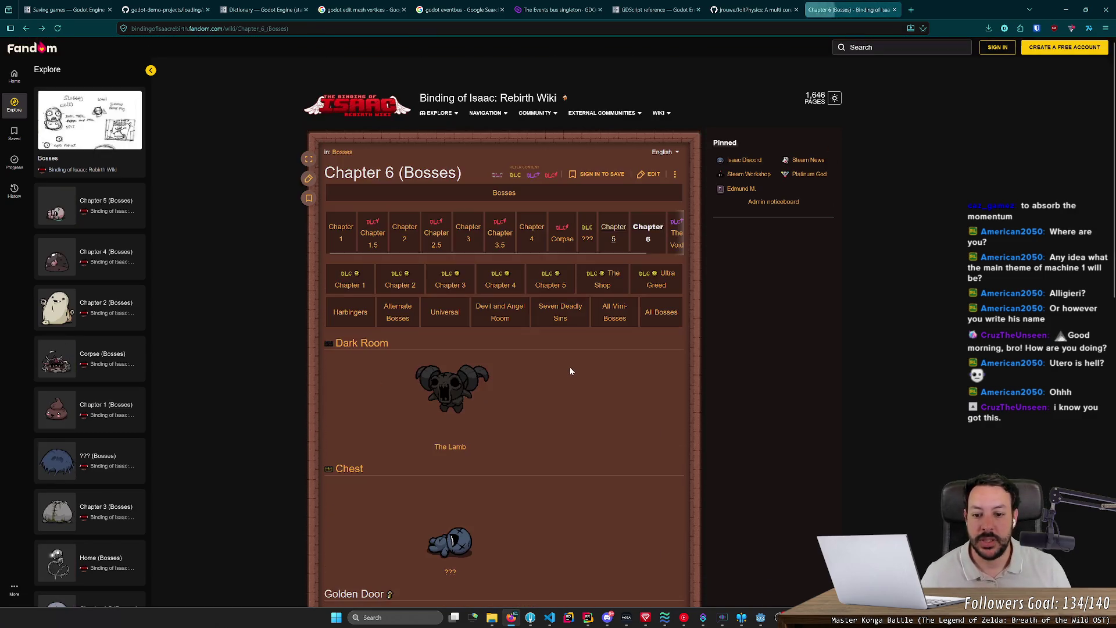
key(alt+Left)
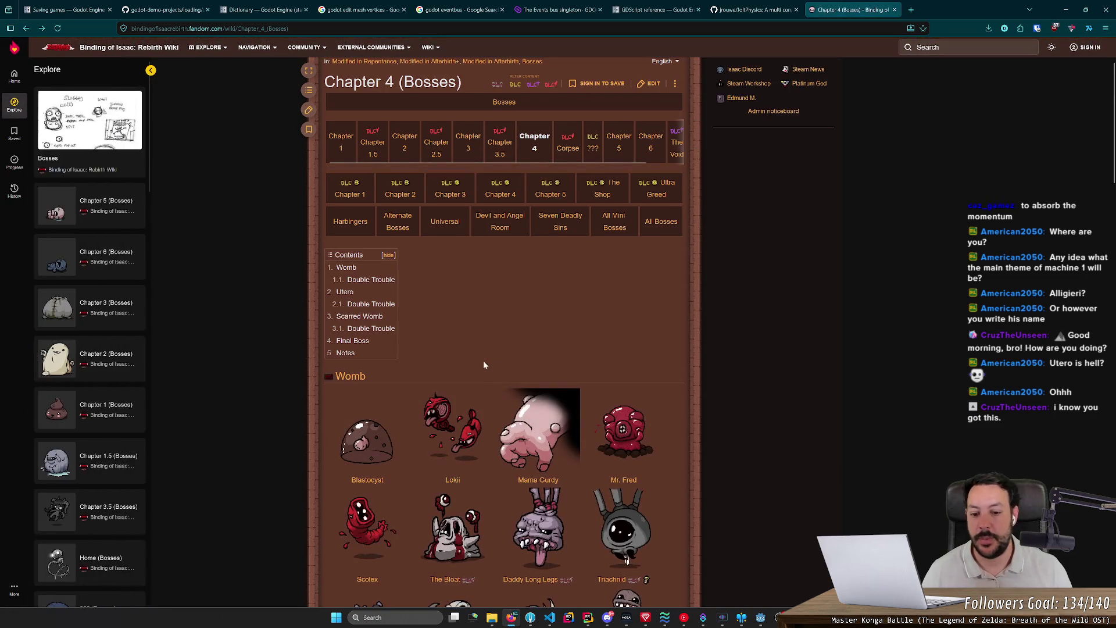
key(alt+Left)
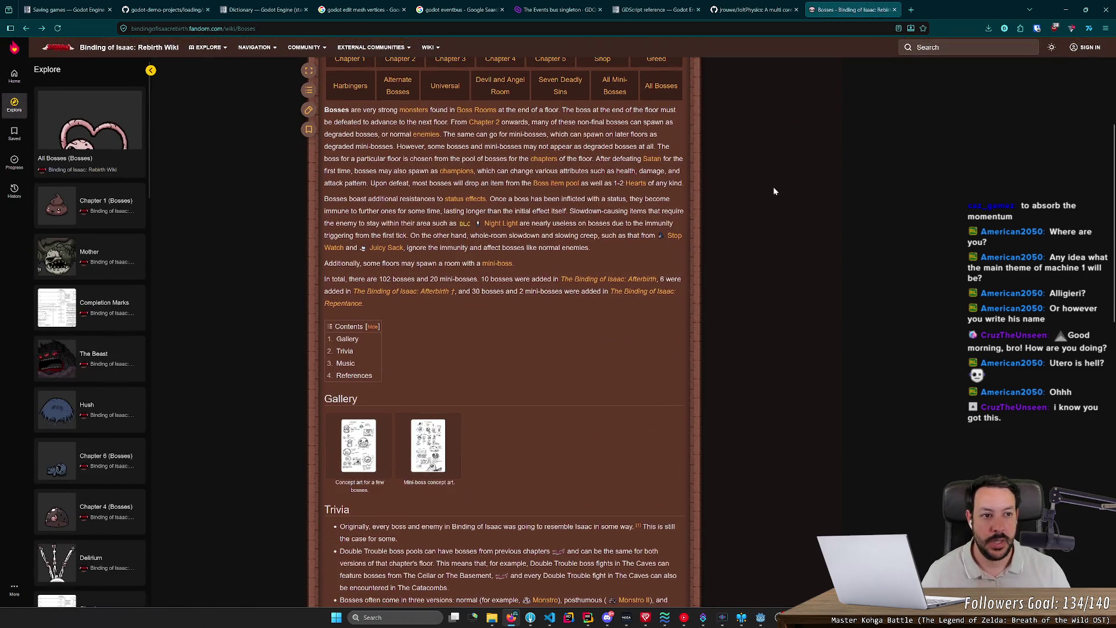
middle_click(841, 13)
click(1065, 9)
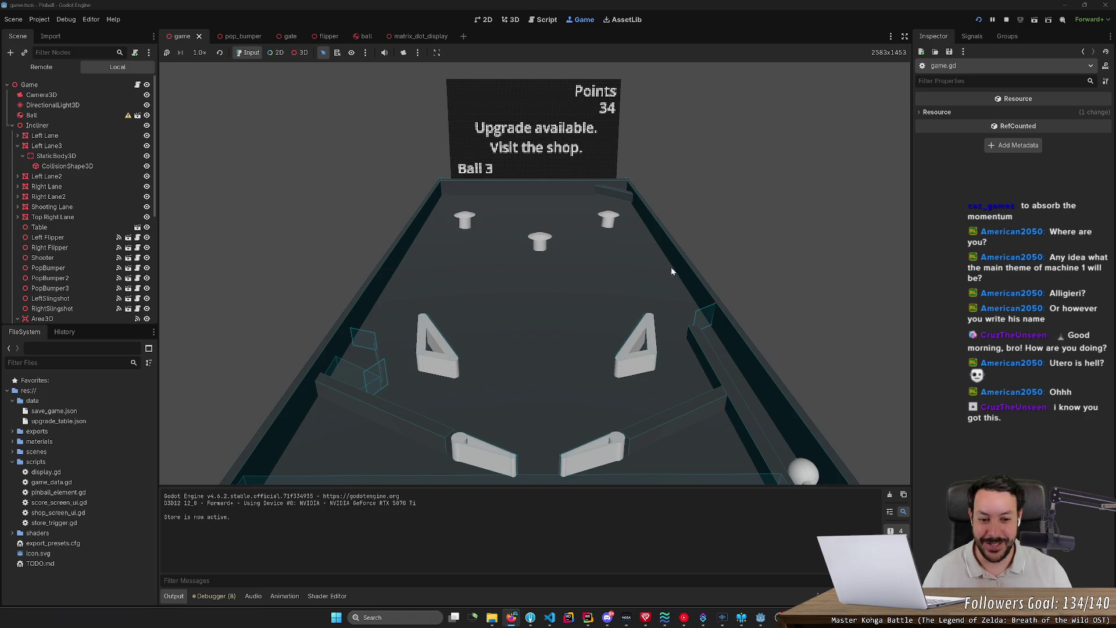
Keep the ball in play with the left and right flippers, raising the score to 44 points
key(Right)
key(Right)
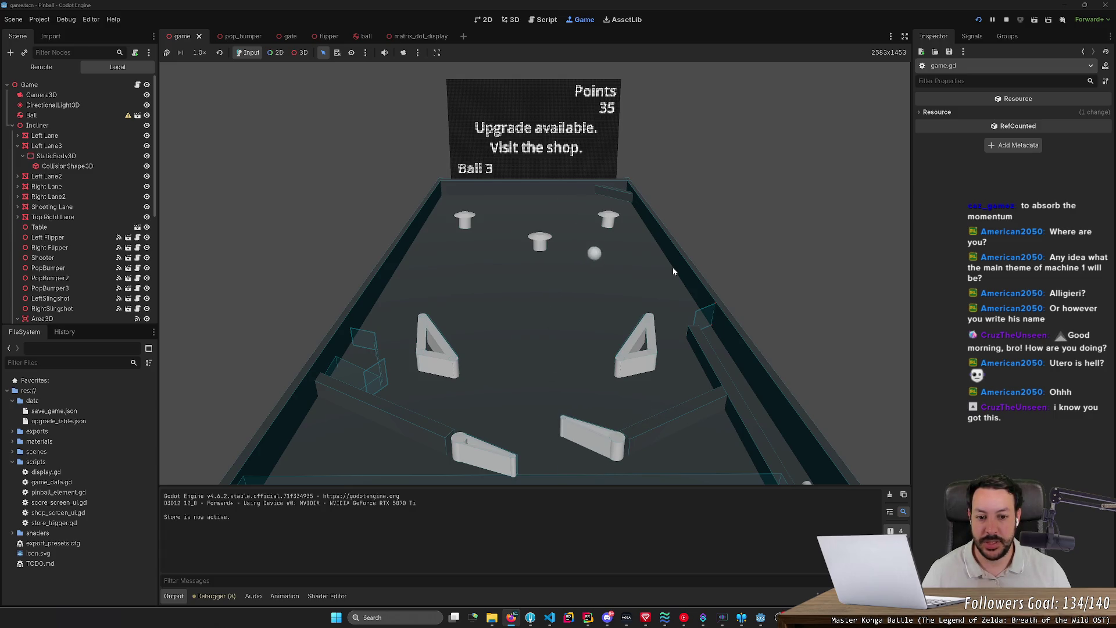
key(Right)
key(Left)
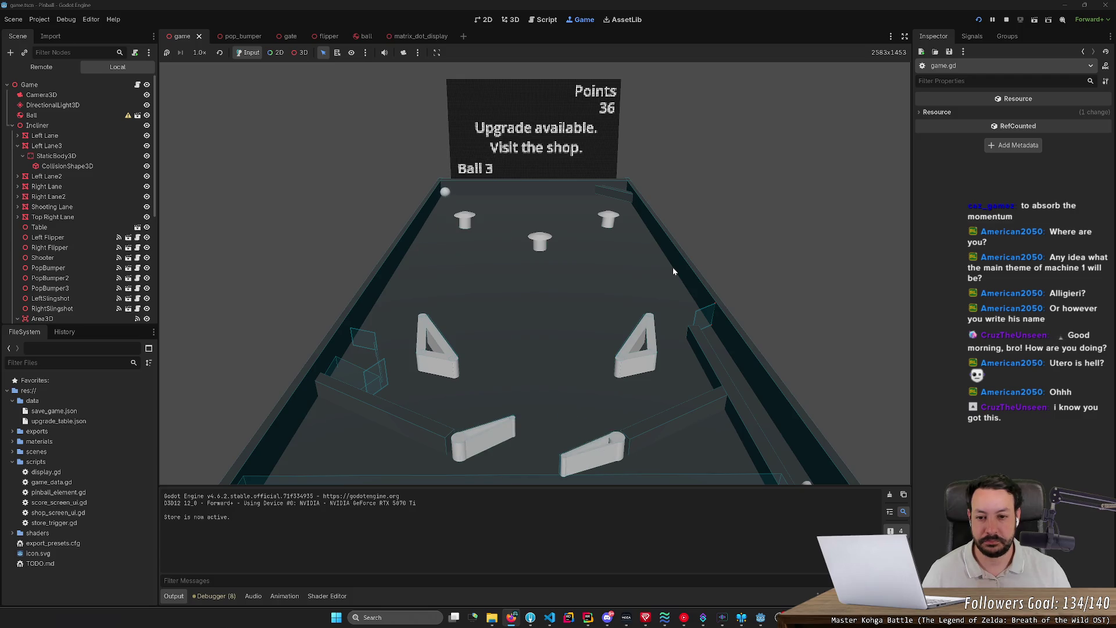
key(Left)
key(Left)
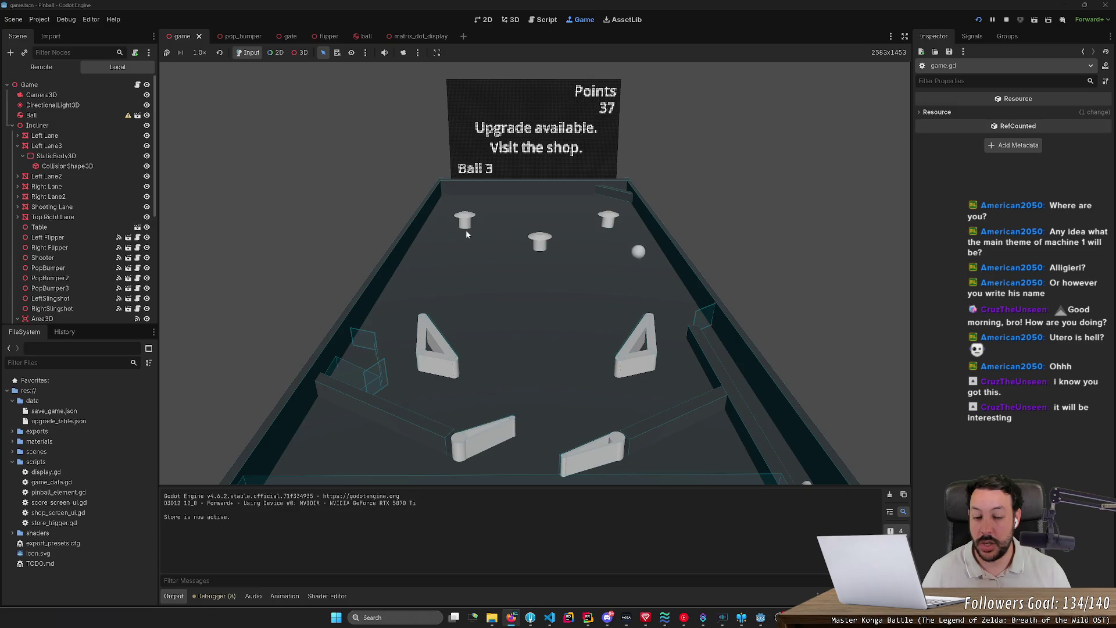
key(Left)
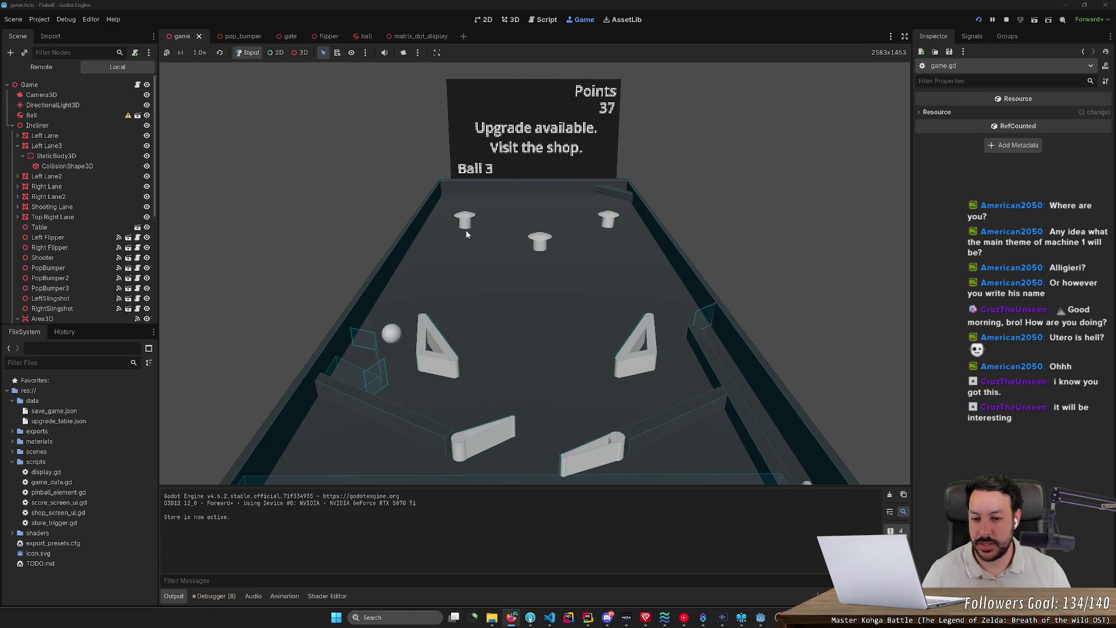
key(Left)
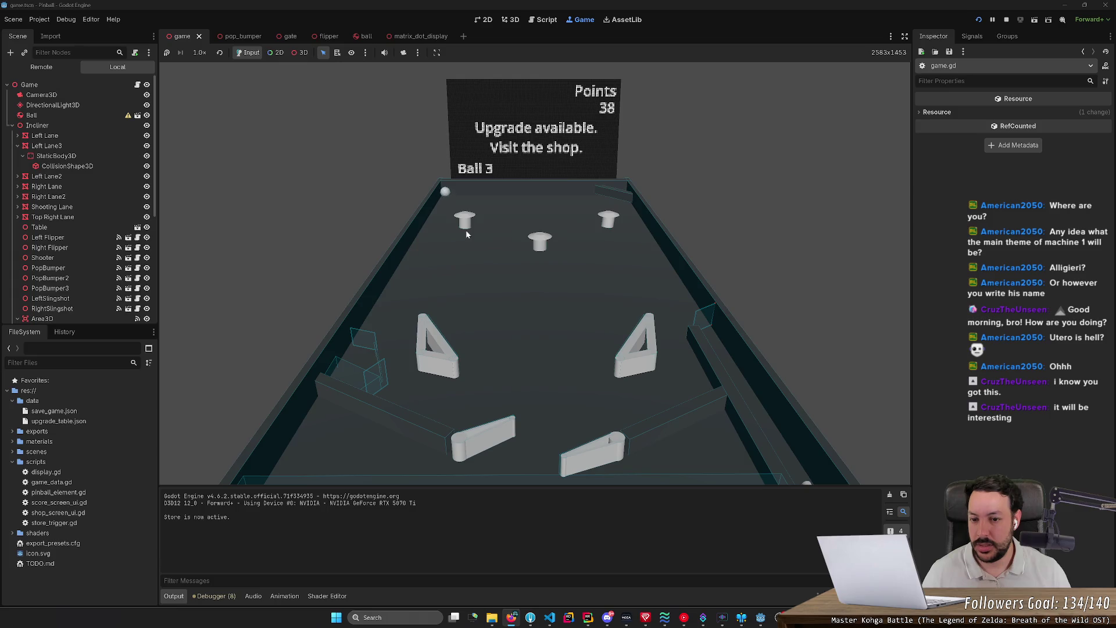
key(Left)
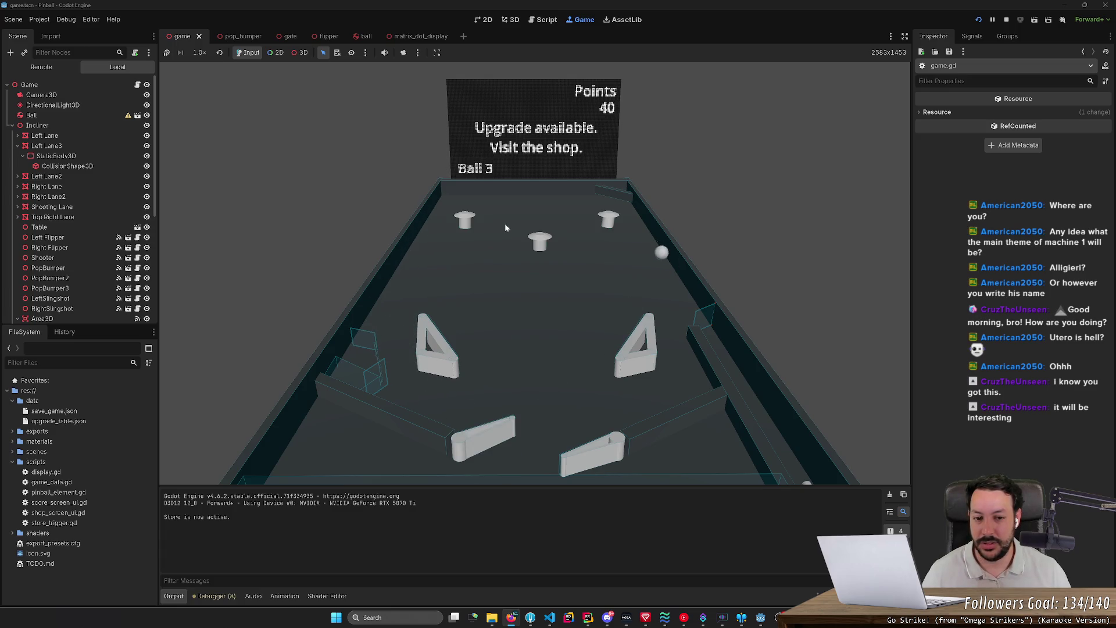
key(Right)
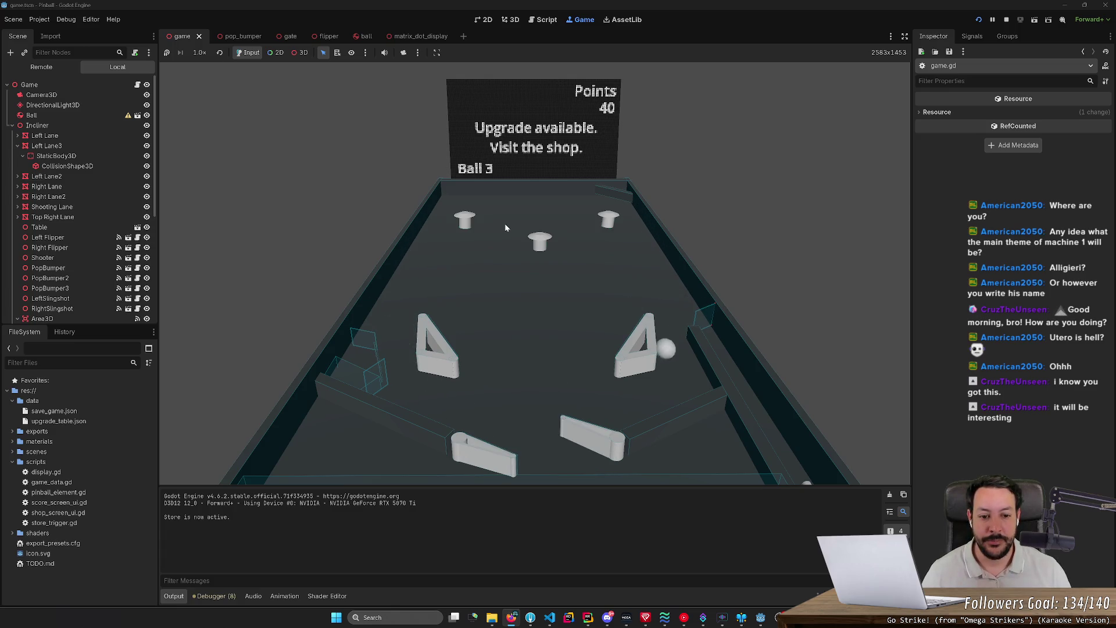
key(Right)
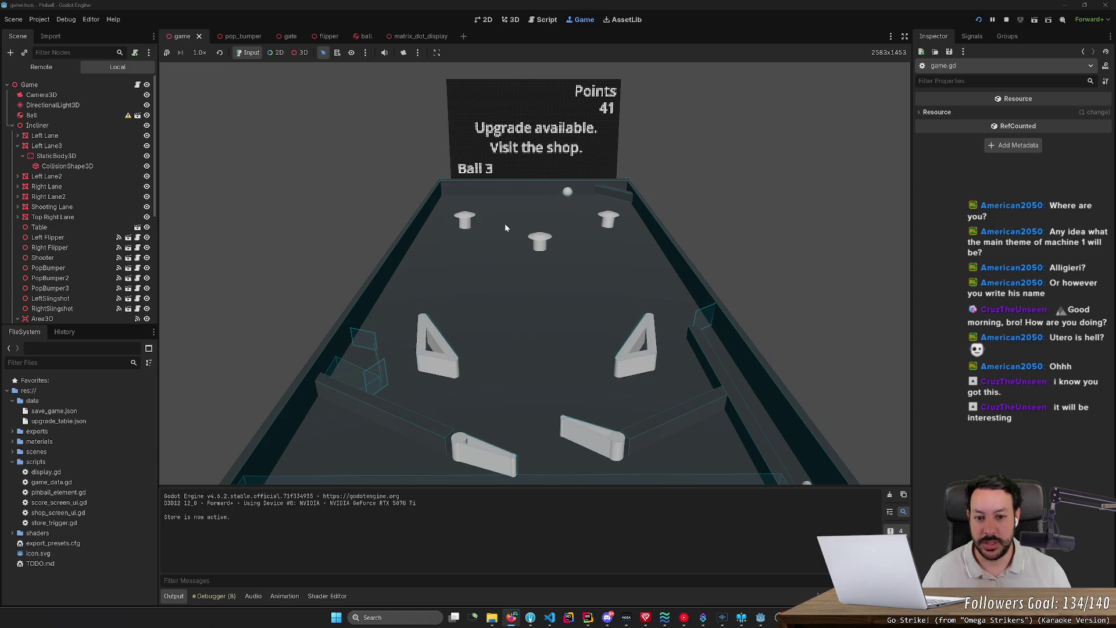
key(Right)
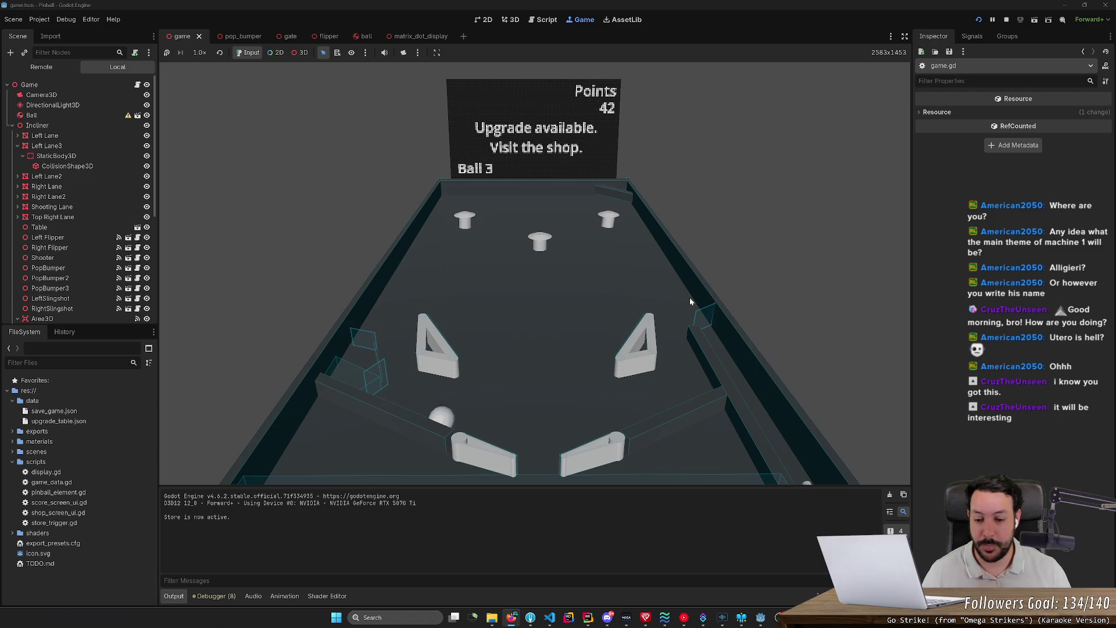
key(Left)
key(Left)
key(Left)
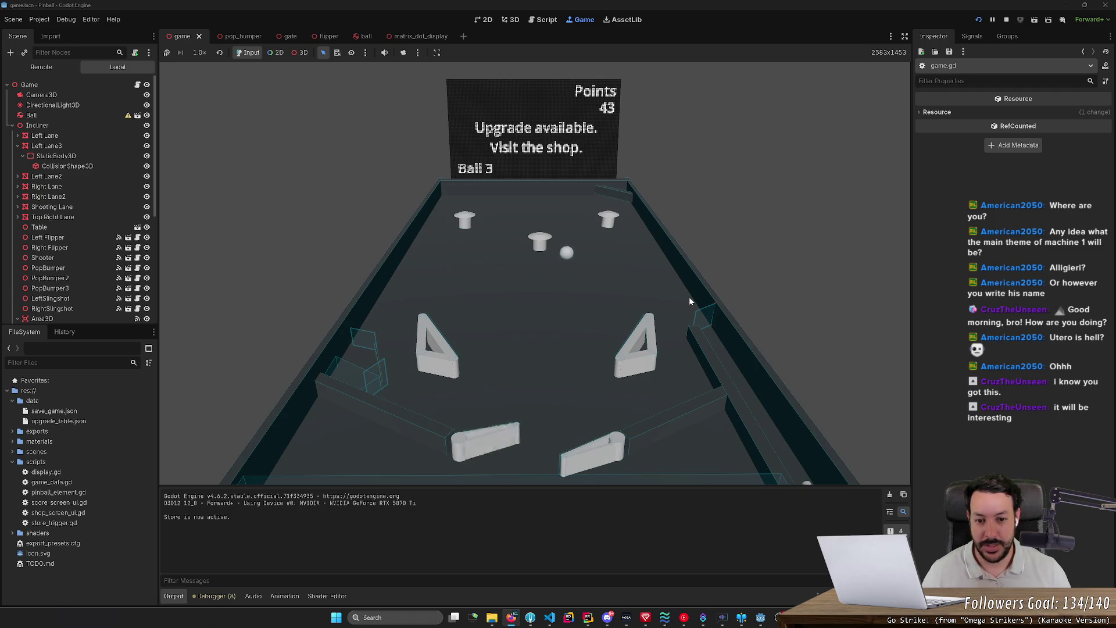
key(Right)
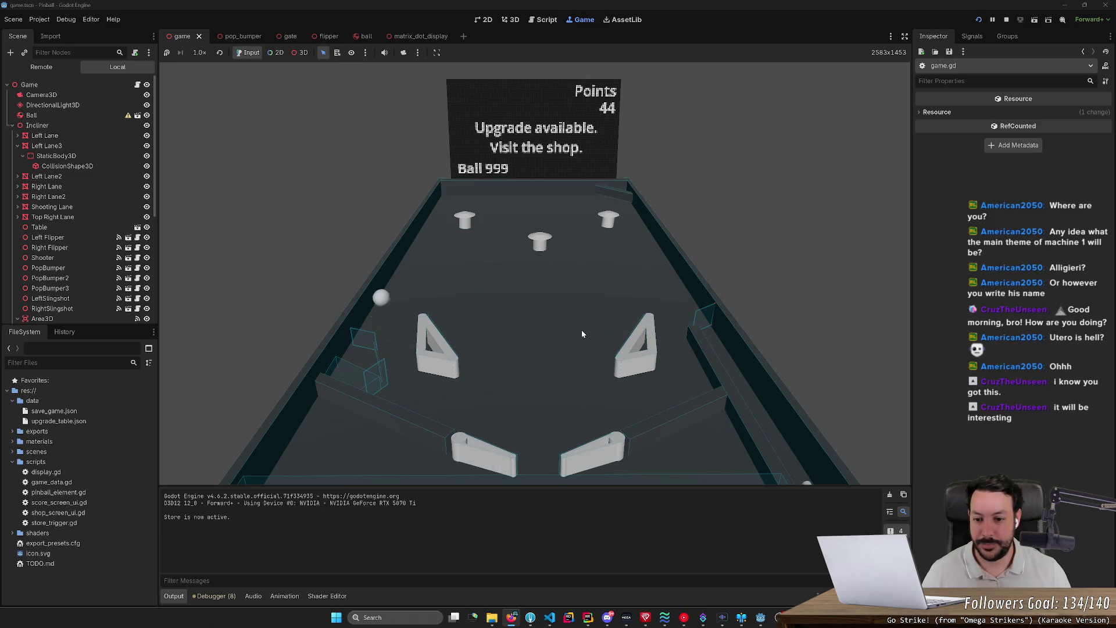
Flip the ball toward the bumpers until Points reads 78, then select the repeated 'Store is now active.' log line
key(Left)
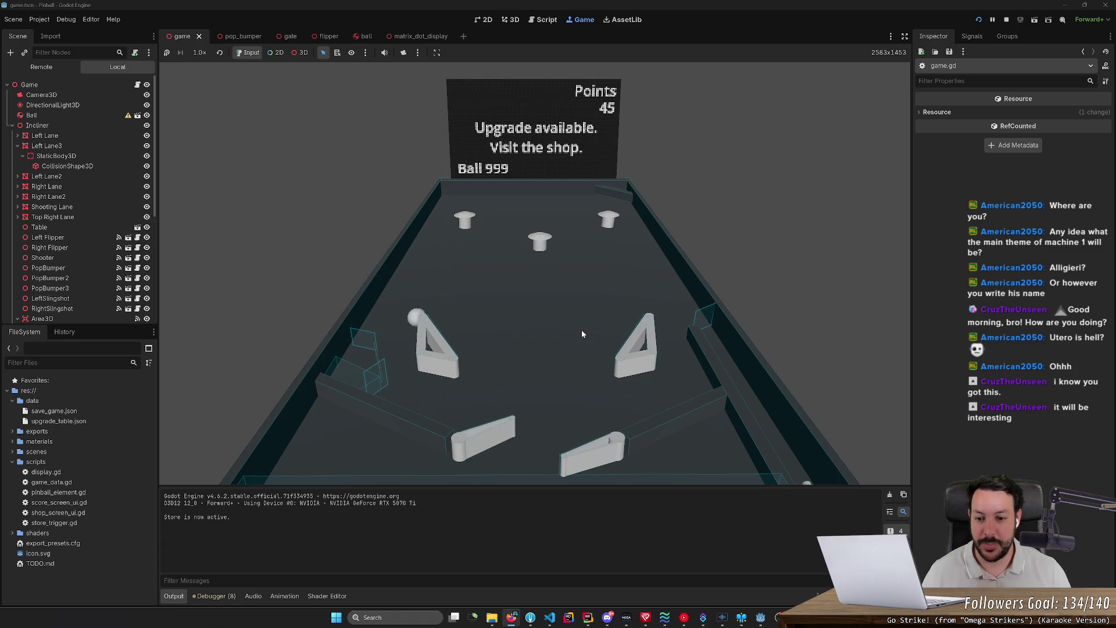
key(Left)
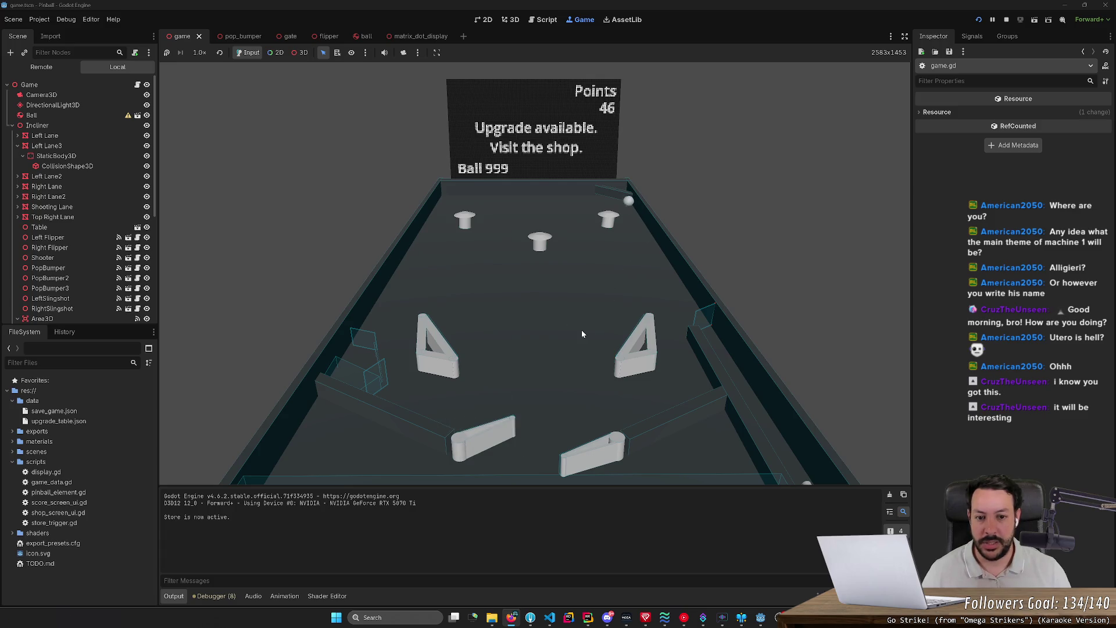
key(Right)
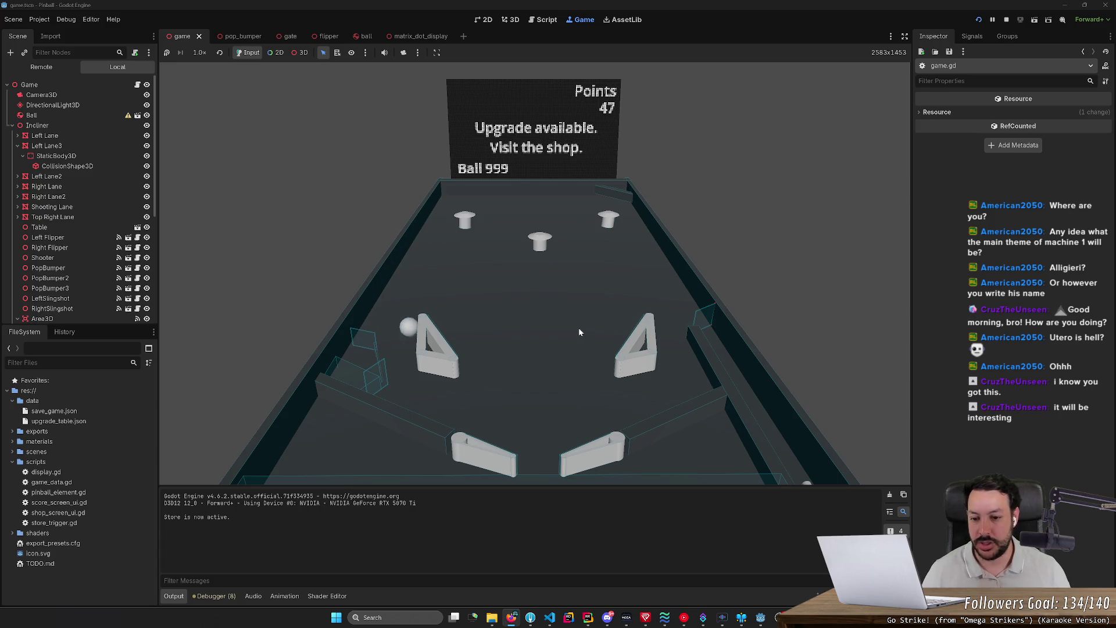
key(Left)
key(Right)
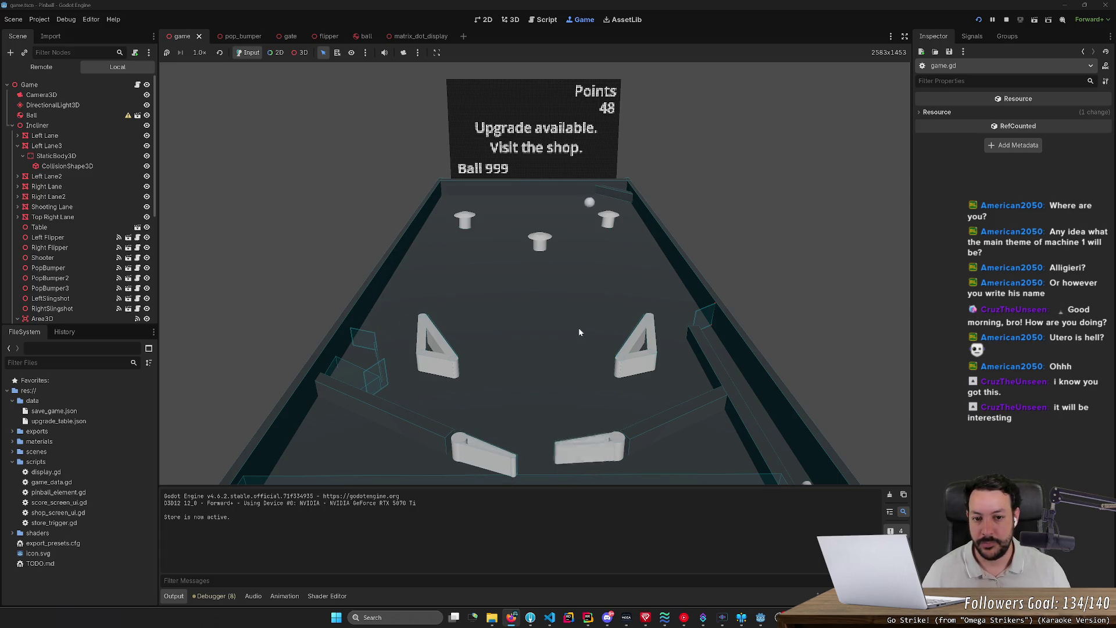
key(Right)
key(Left)
key(Right)
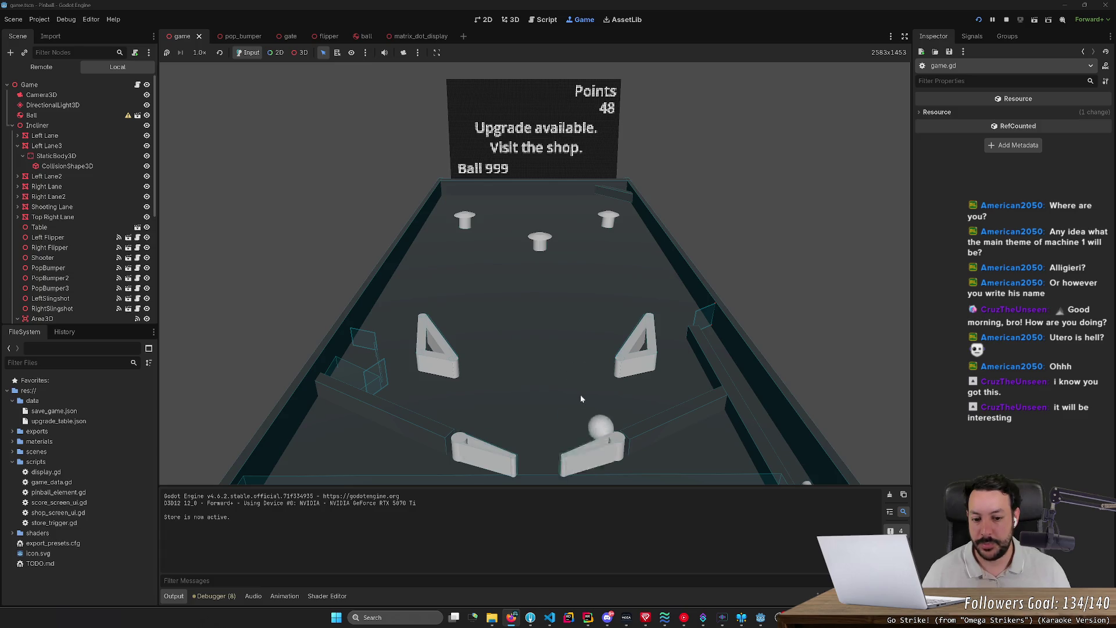
key(Left)
key(Right)
key(Left)
key(Left)
key(Right)
key(Left)
key(Right)
key(Left)
key(Right)
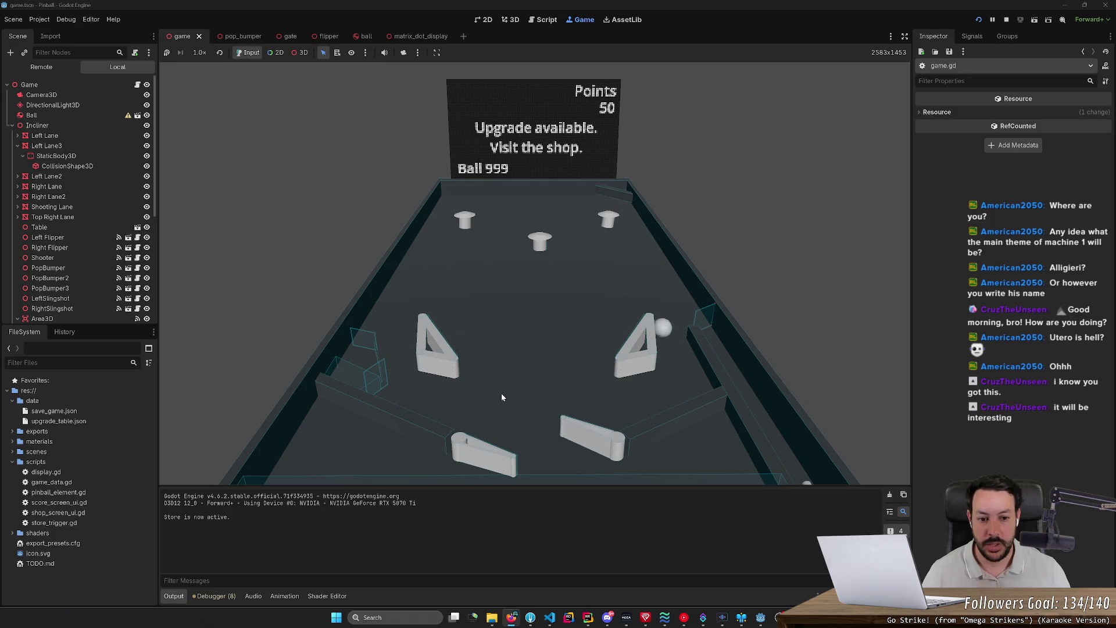
key(Right)
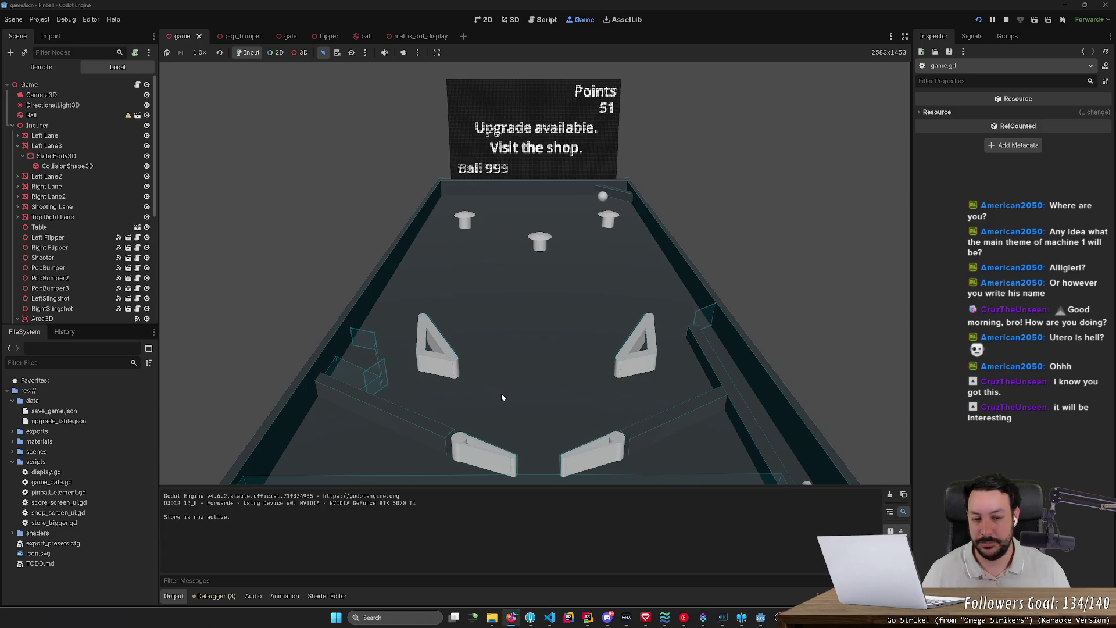
key(Left)
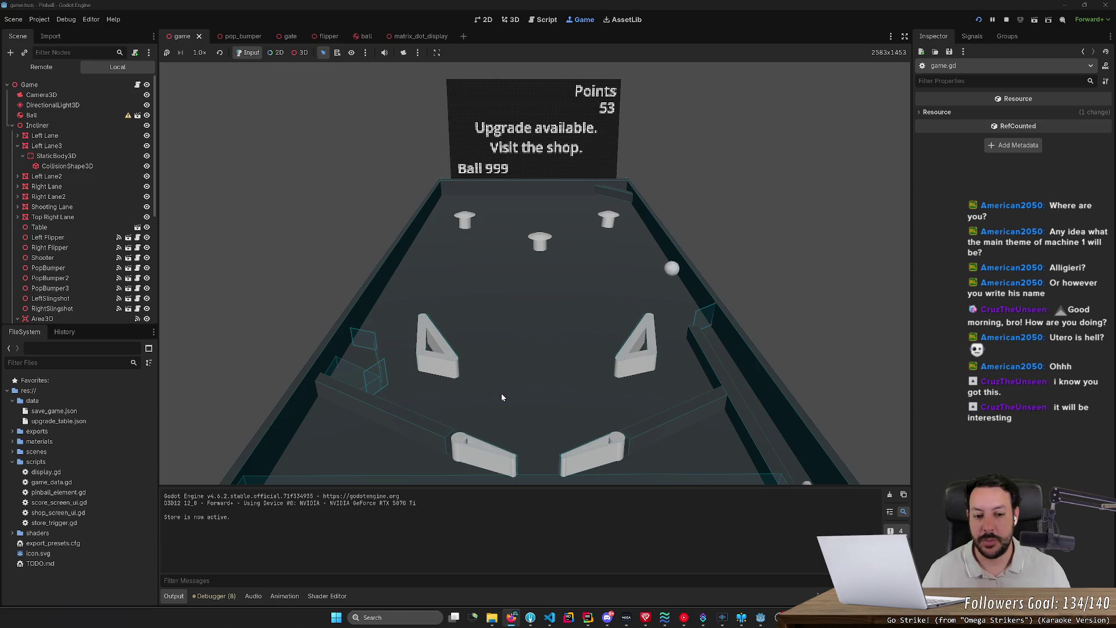
key(Right)
key(Right)
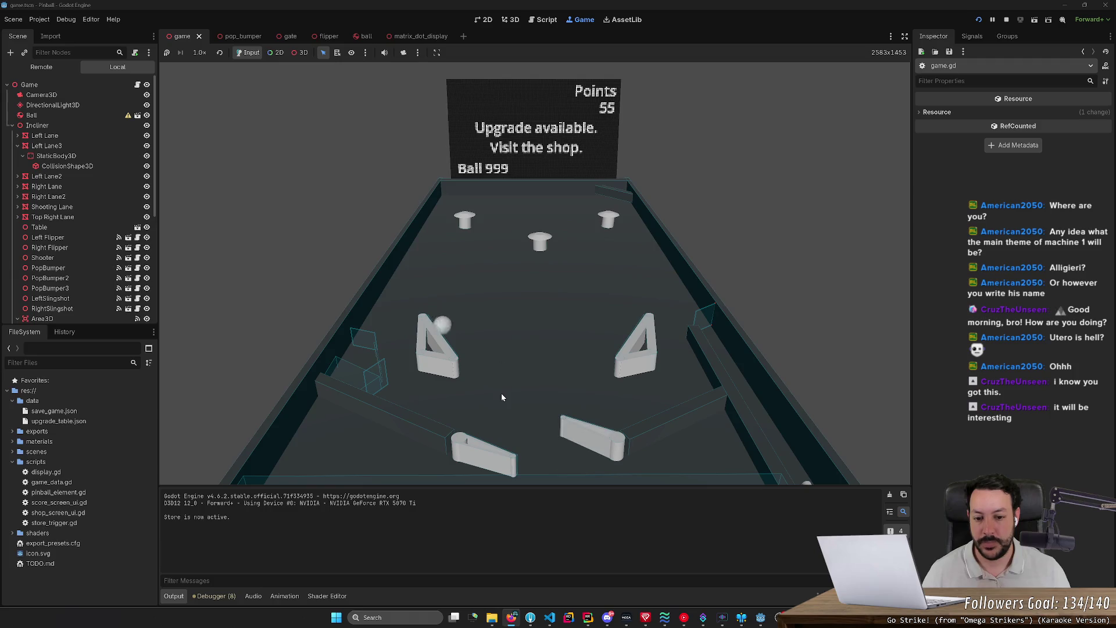
key(Left)
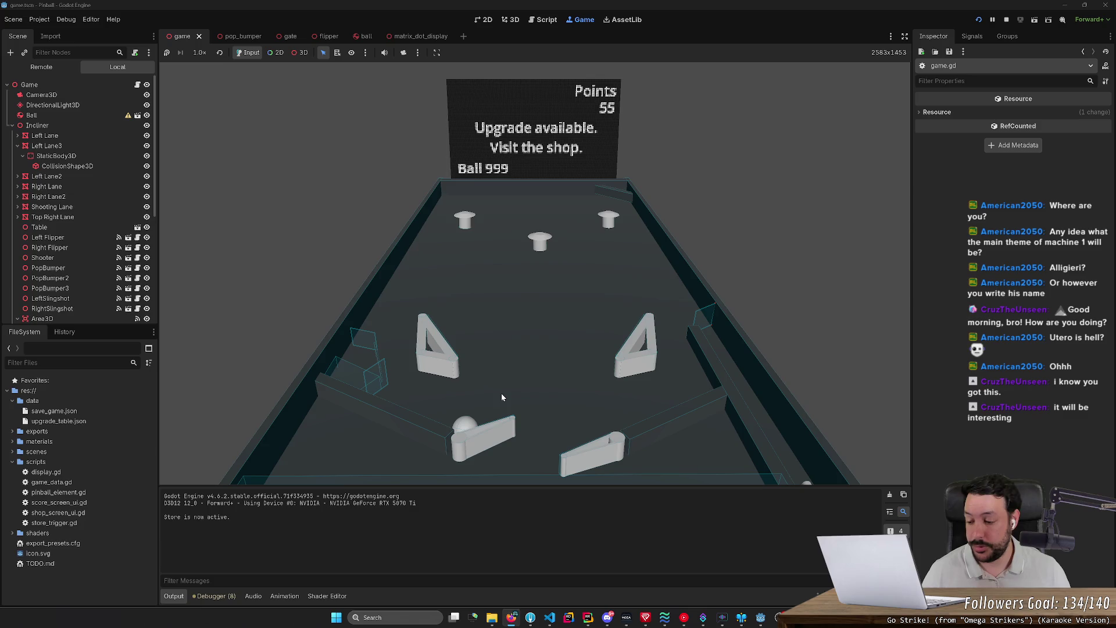
key(Left)
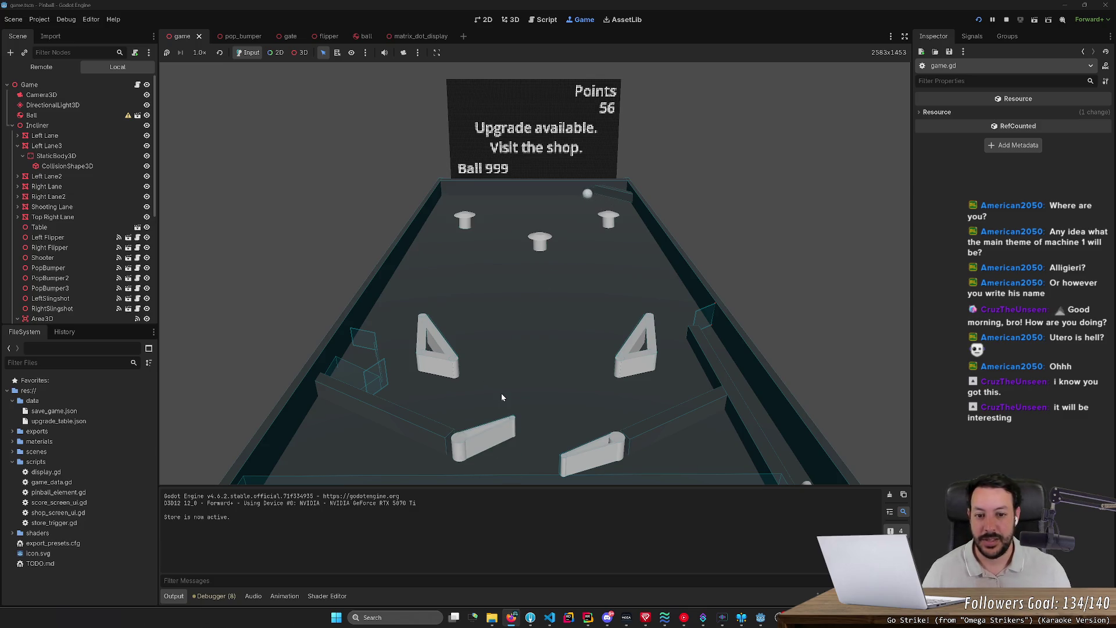
key(Left)
key(Right)
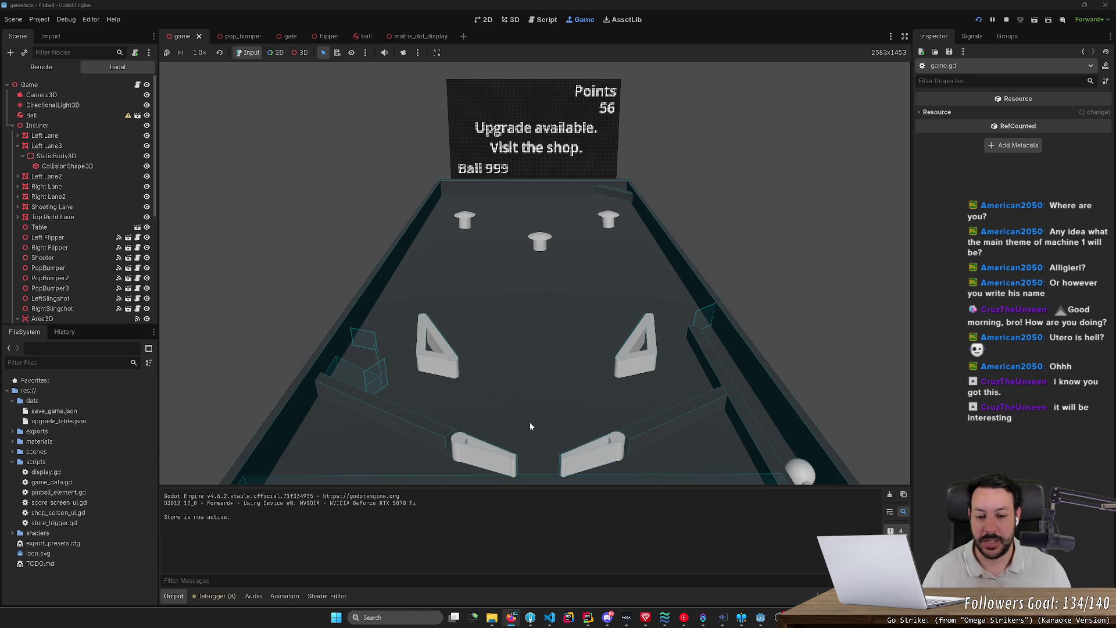
key(Left)
key(Right)
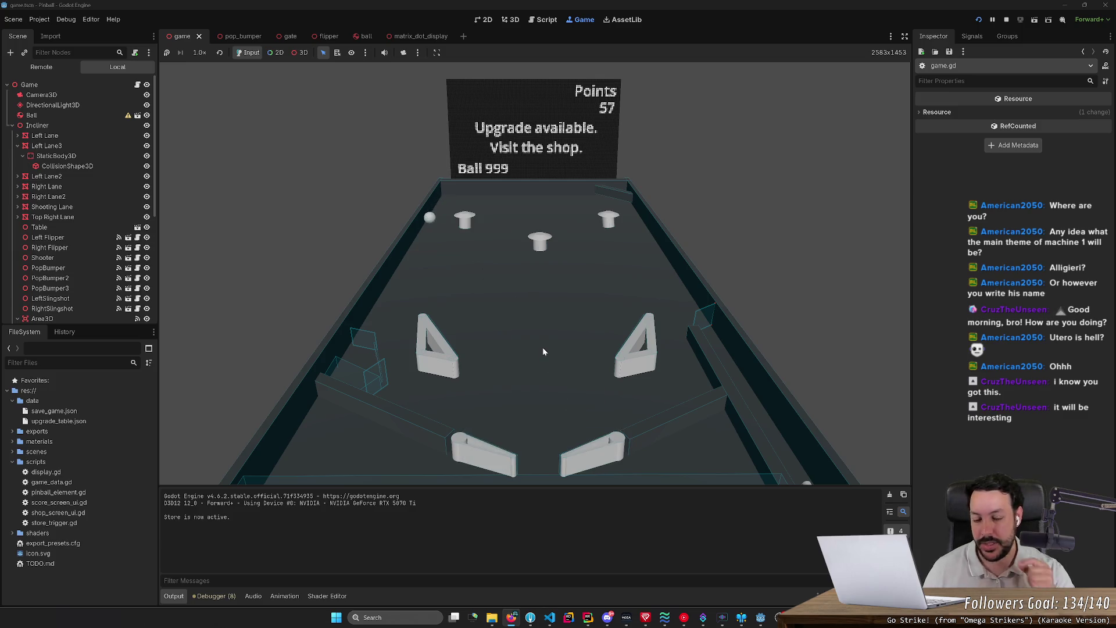
key(Left)
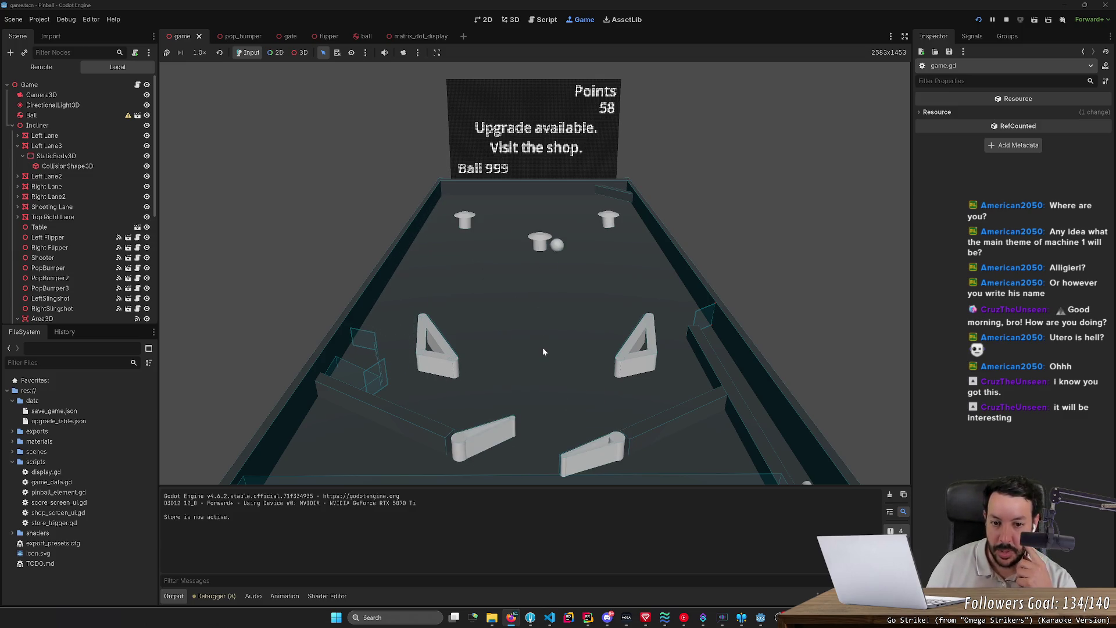
key(Right)
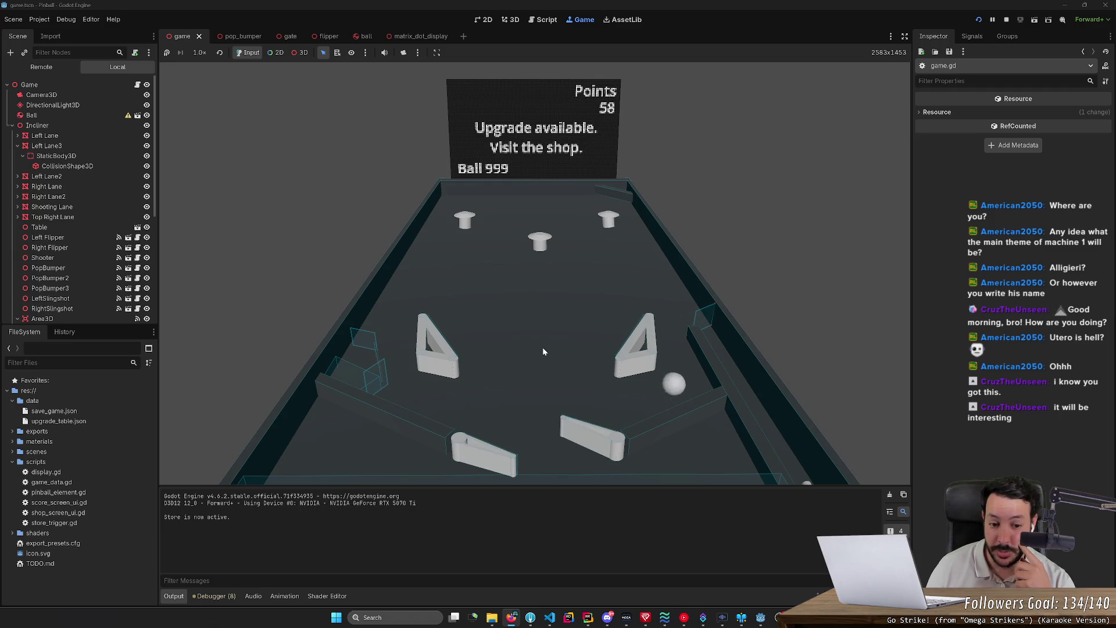
key(Right)
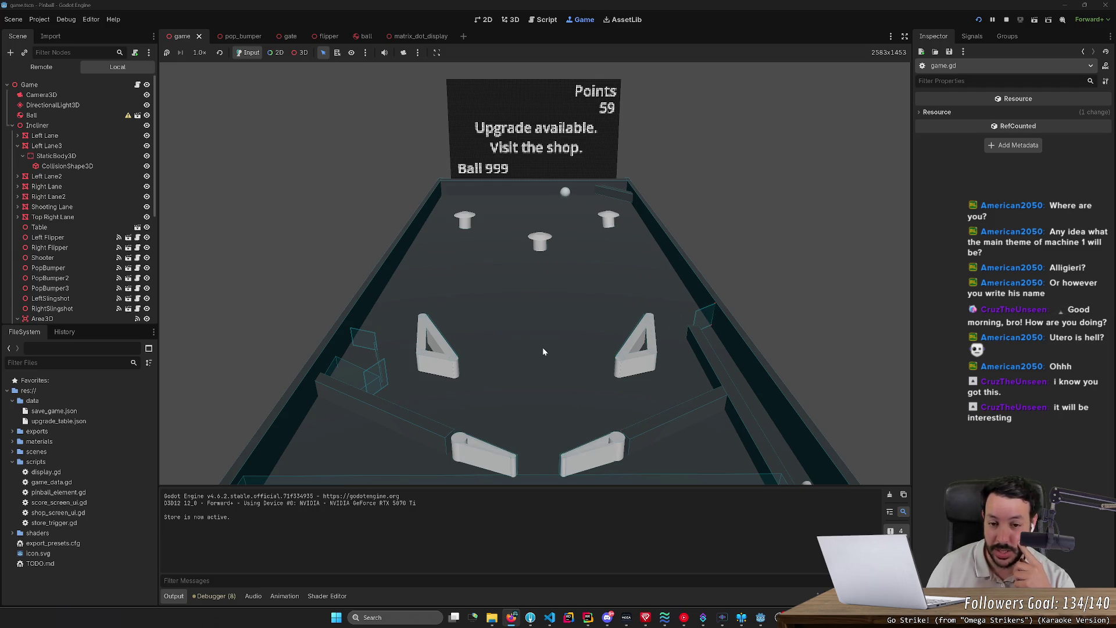
key(Right)
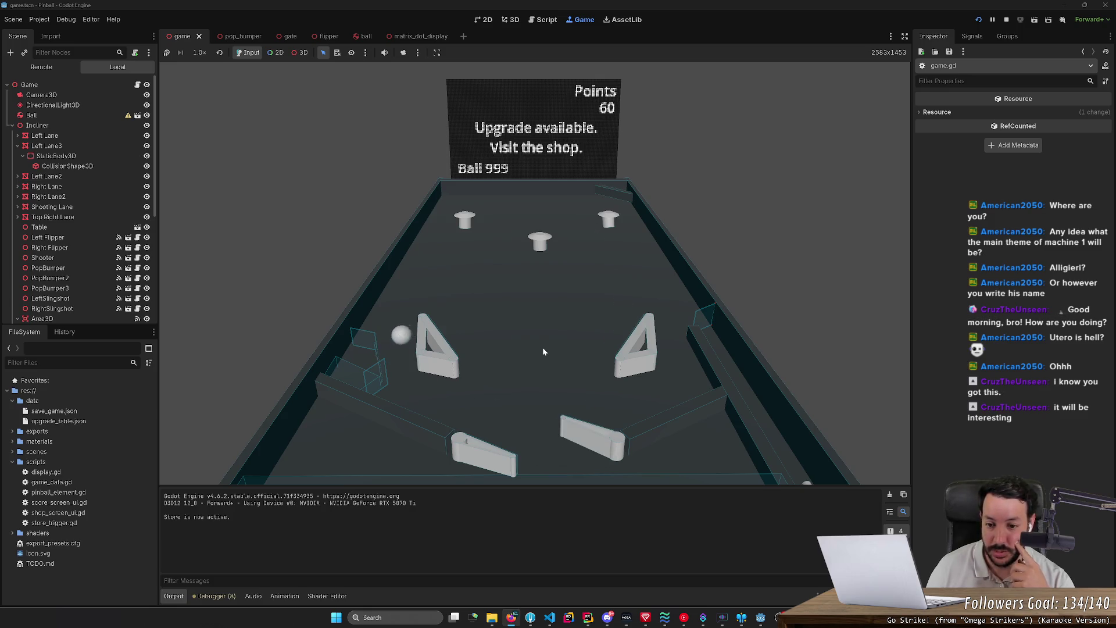
key(Left)
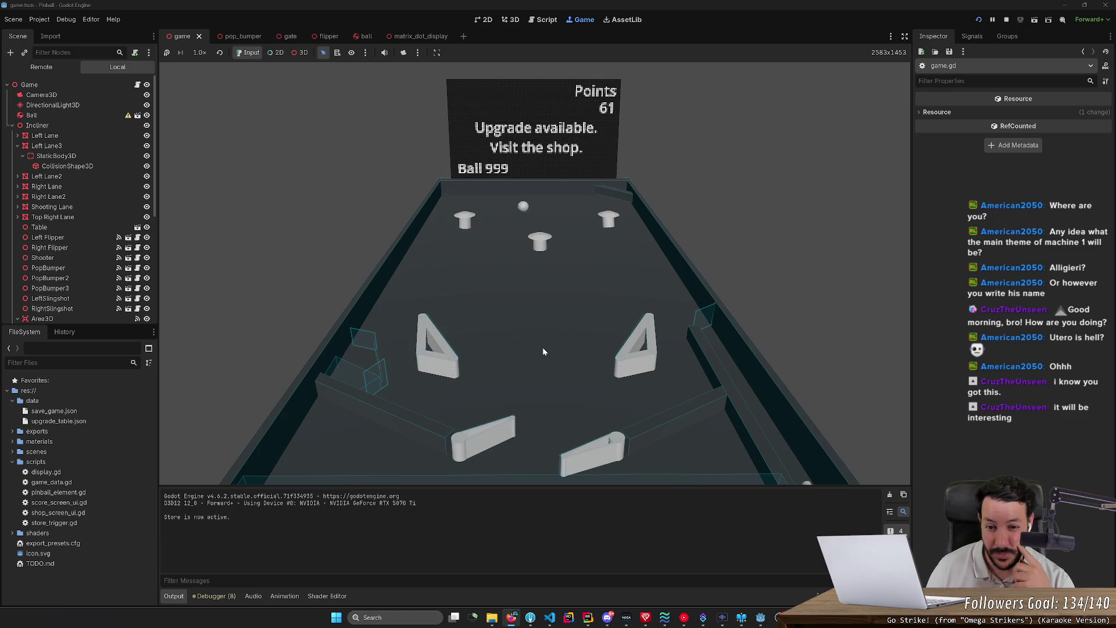
key(Right)
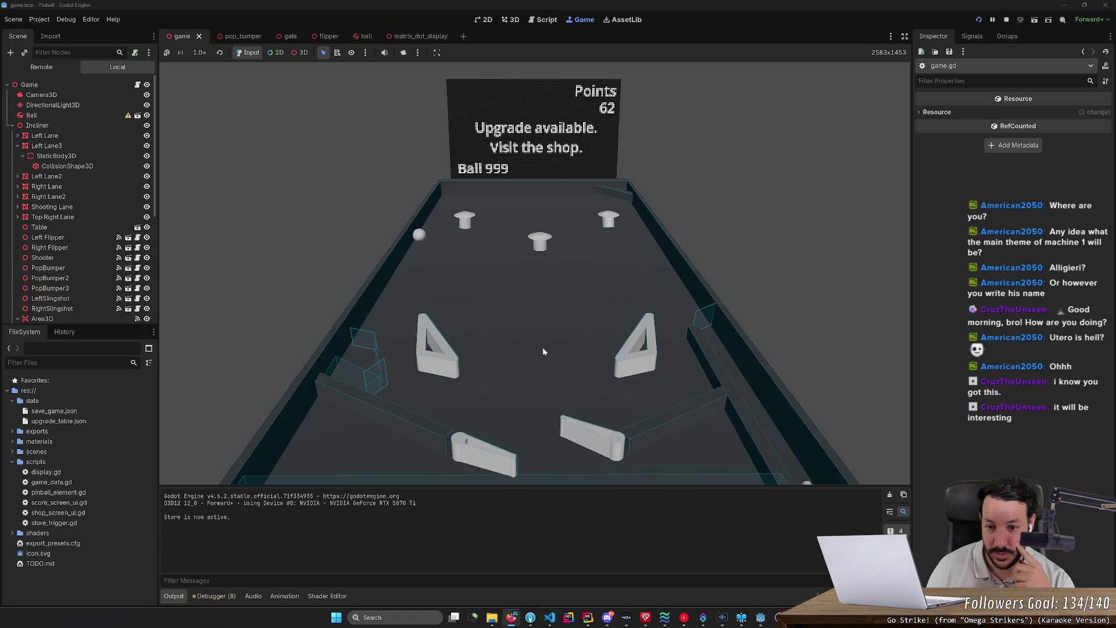
key(Left)
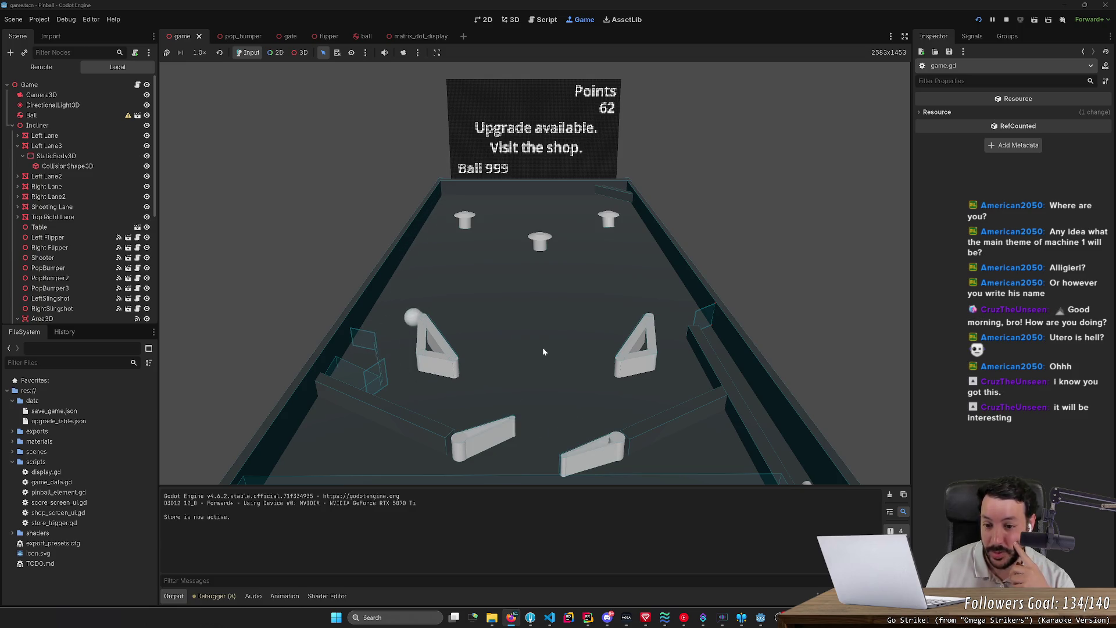
key(Left)
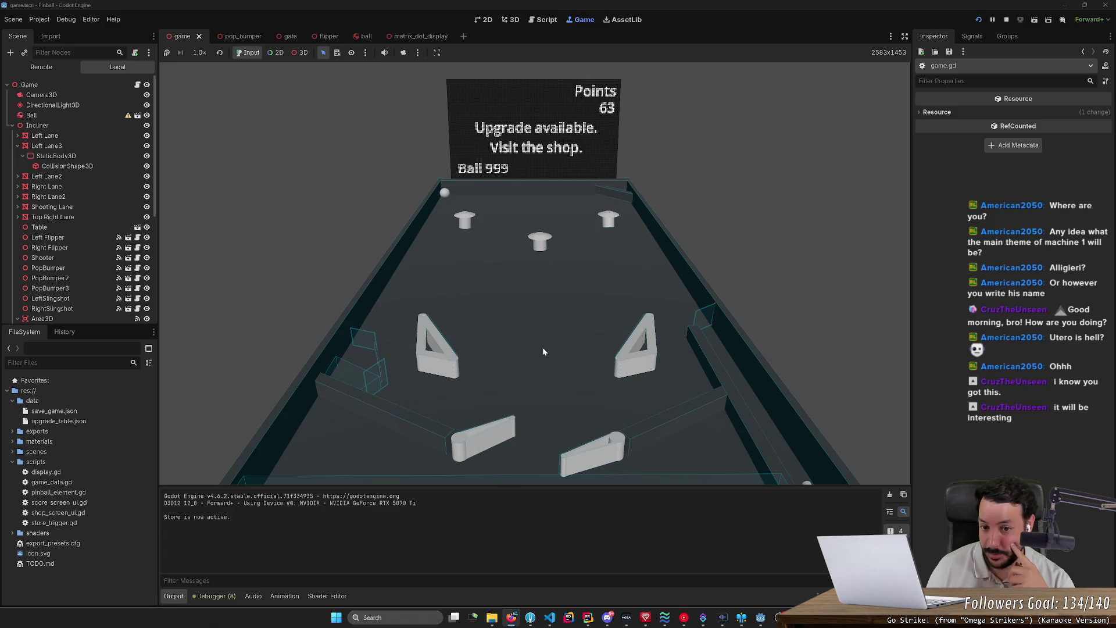
key(Left)
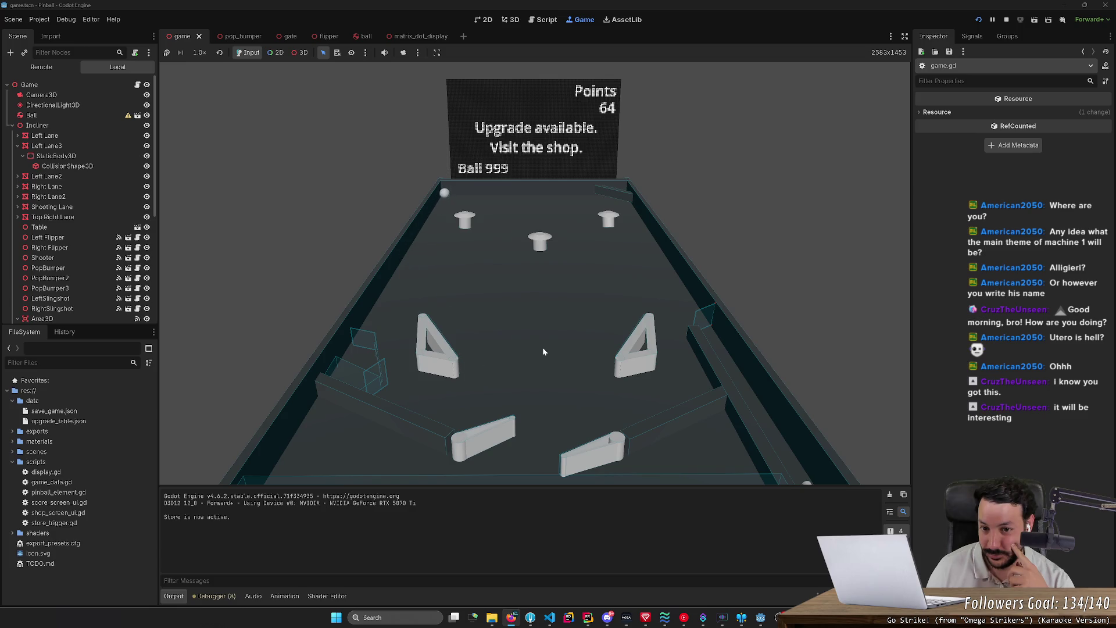
key(Left)
key(Left)
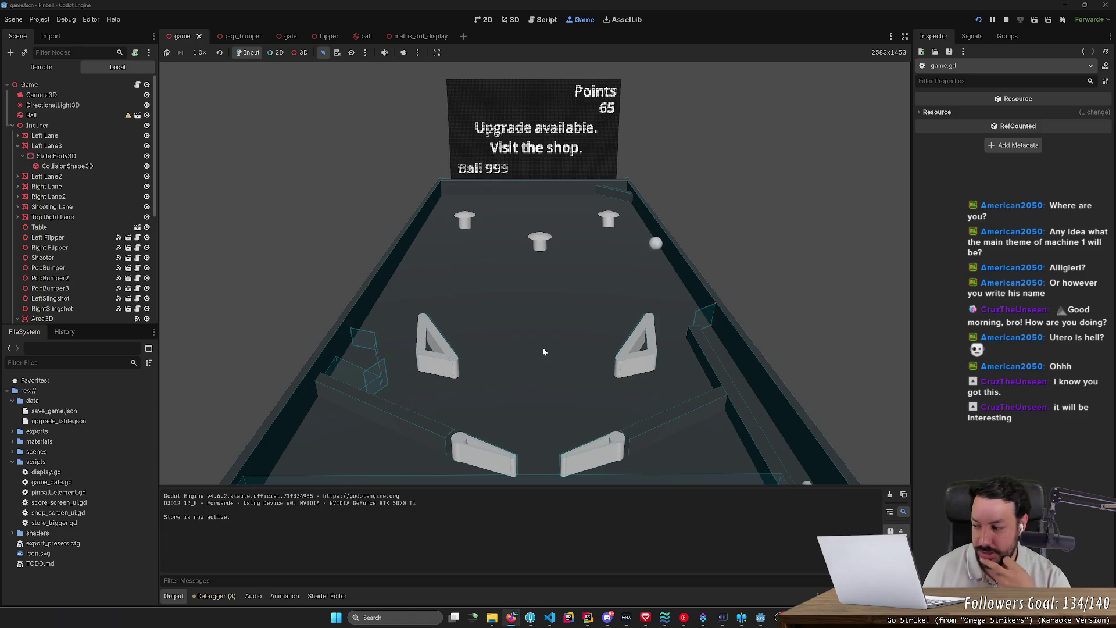
key(Right)
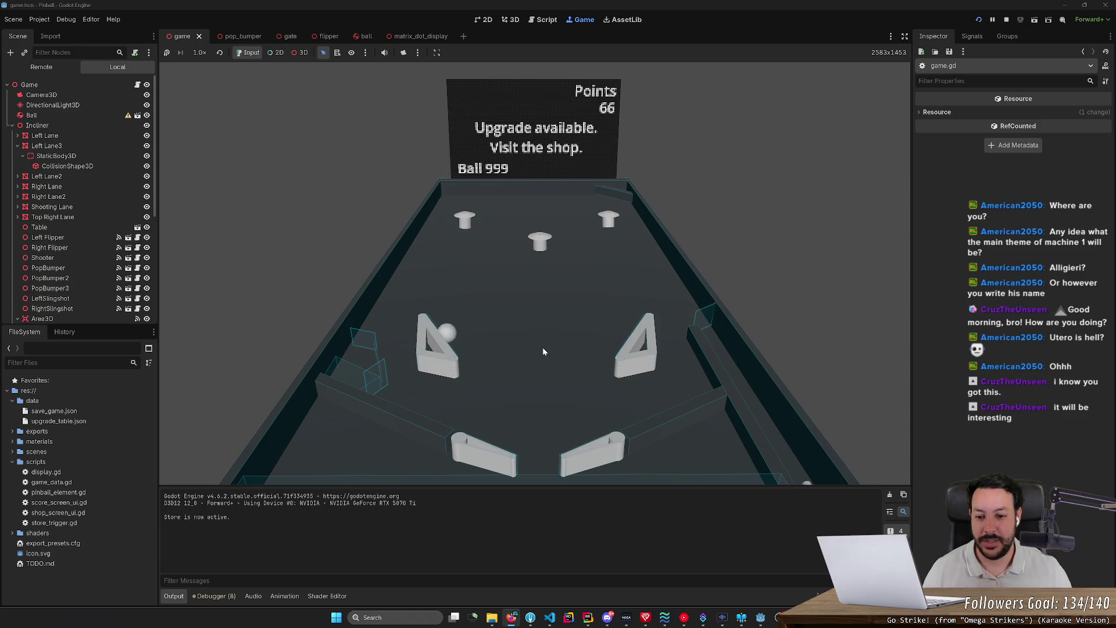
key(Left)
key(Right)
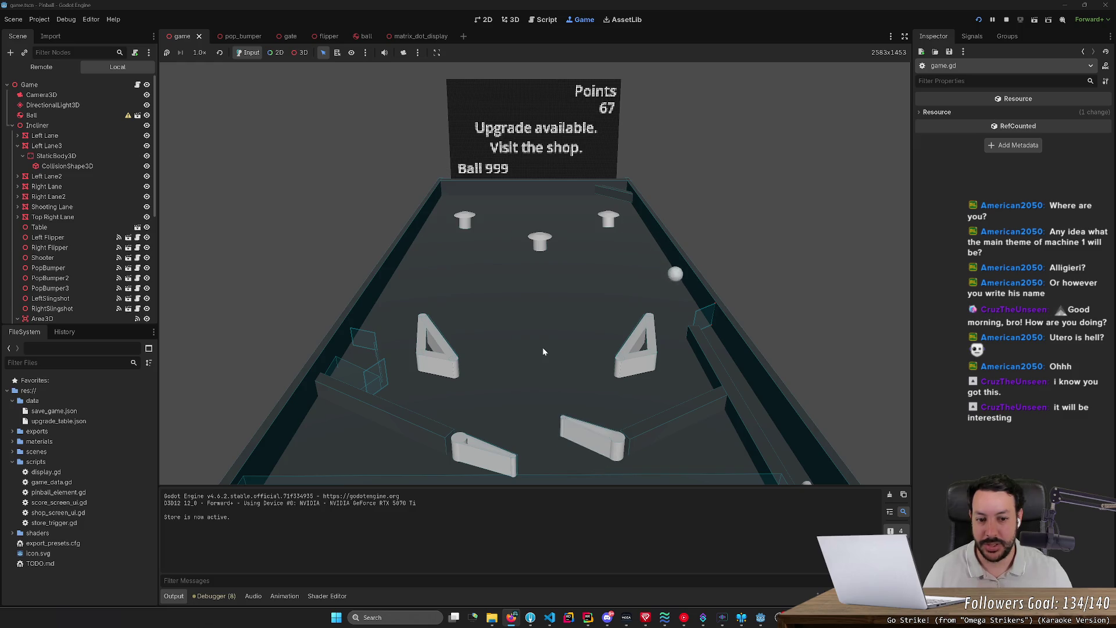
key(Right)
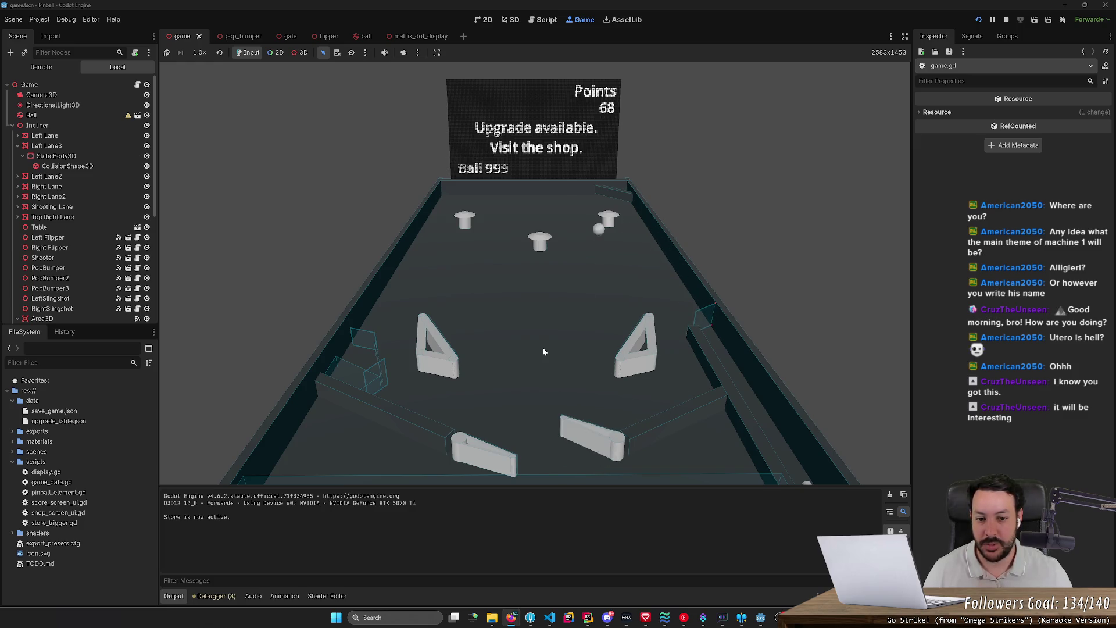
key(Left)
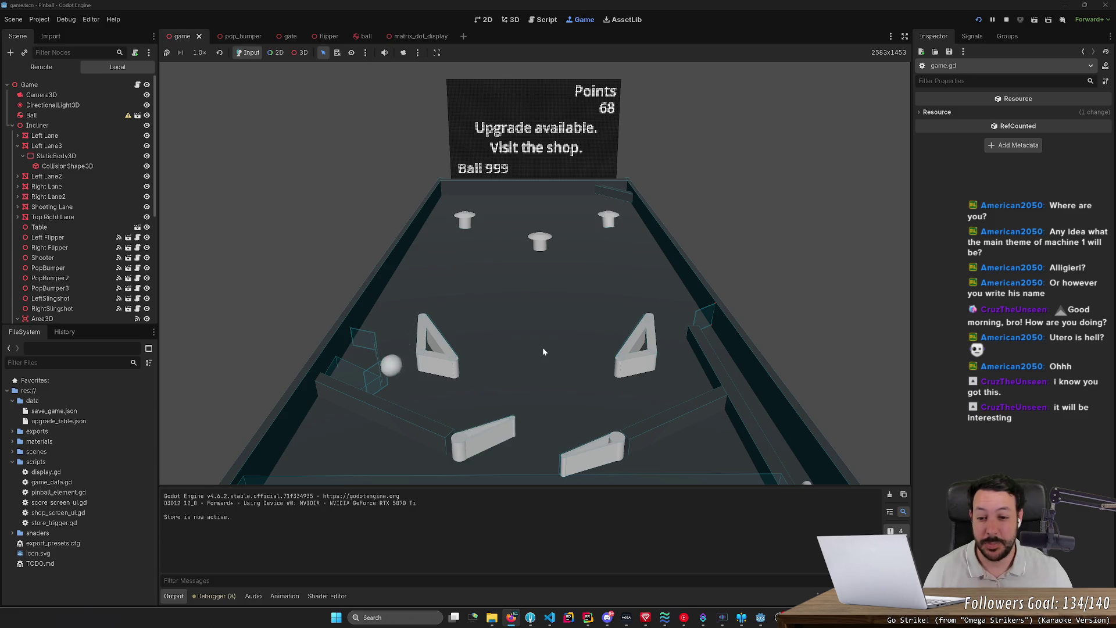
key(Left)
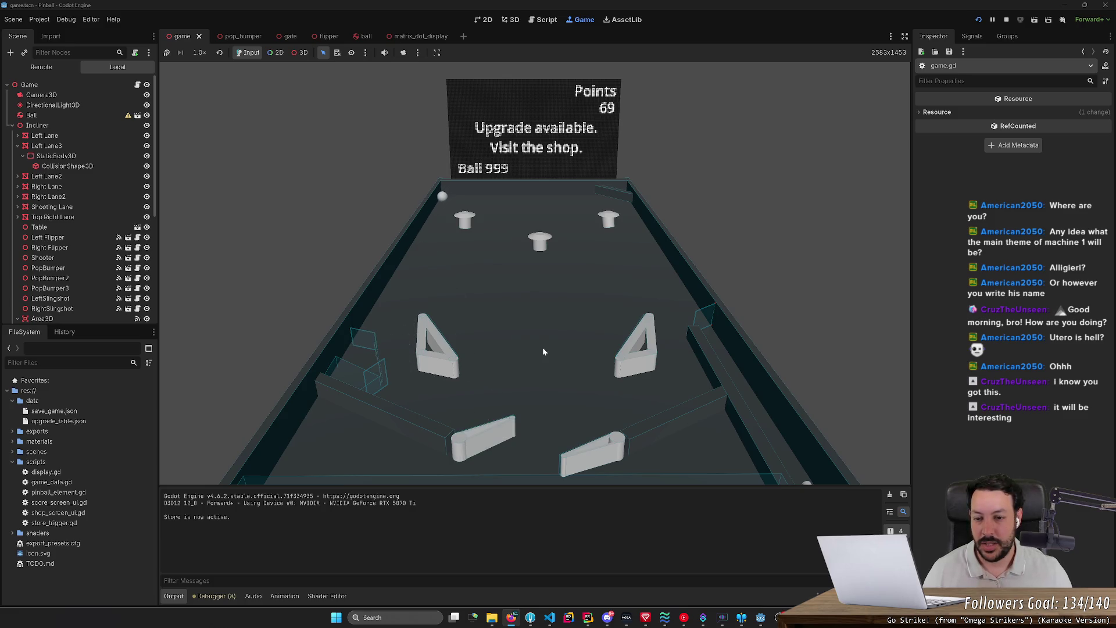
key(Left)
key(Left)
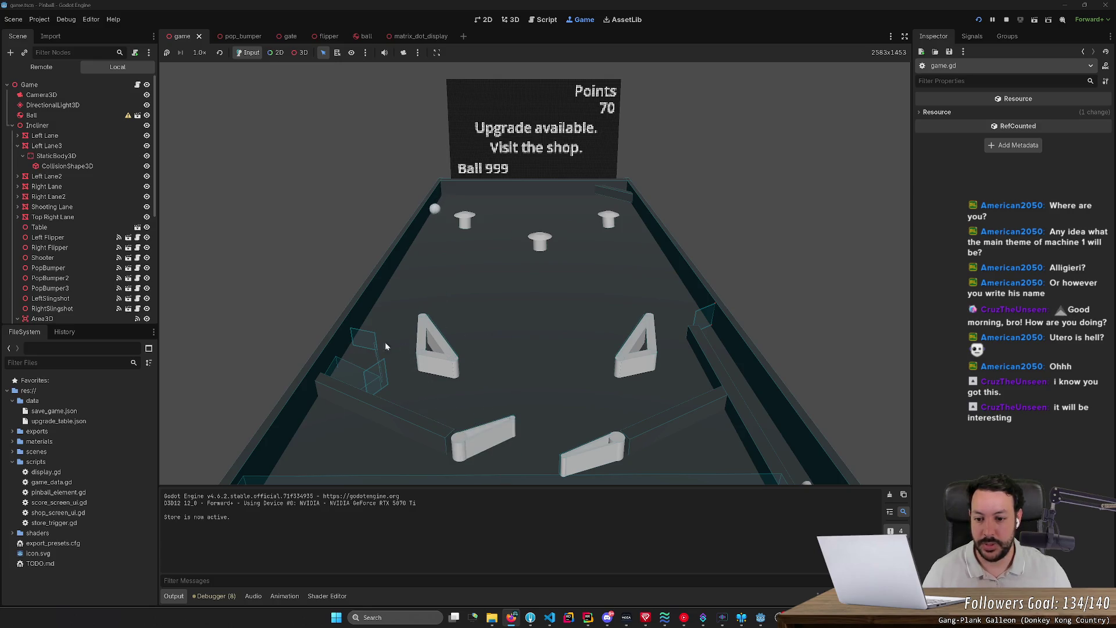
key(Left)
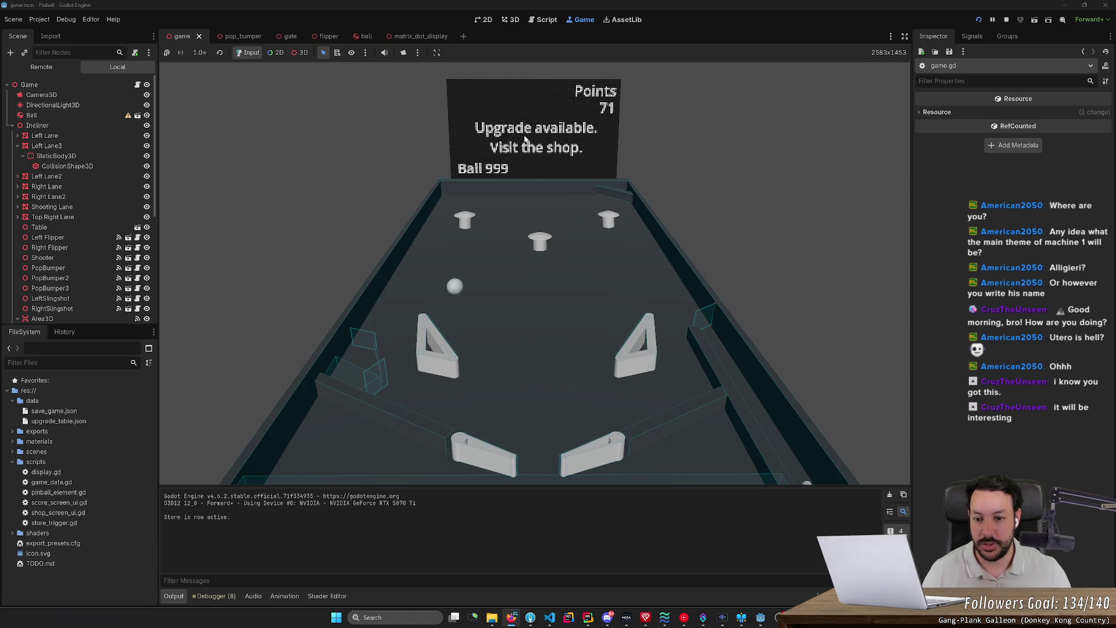
key(Left)
key(Left)
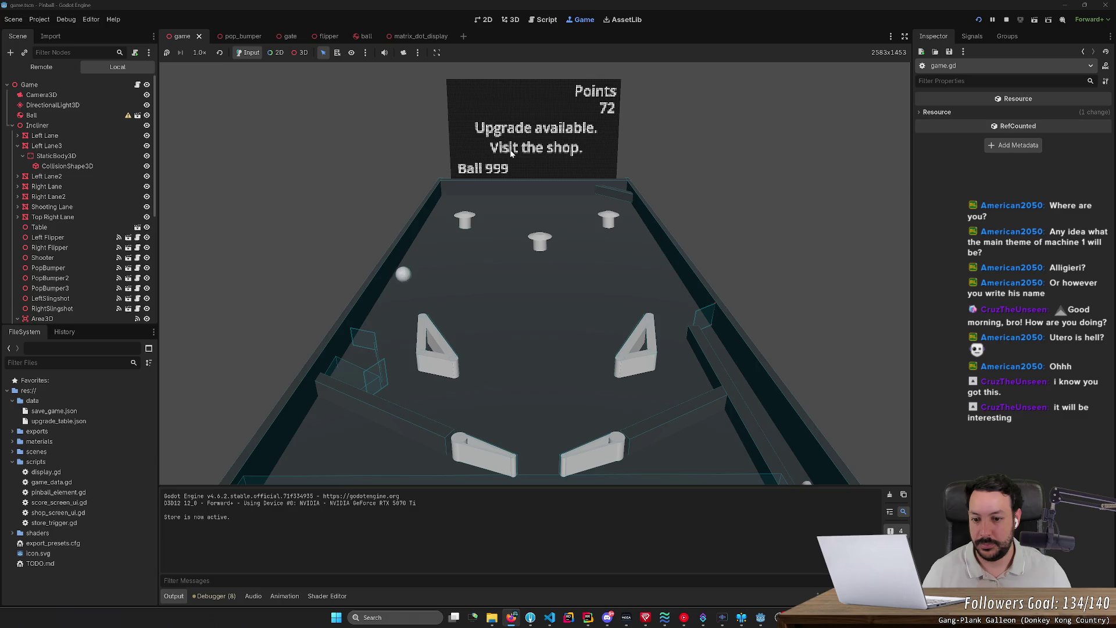
key(Left)
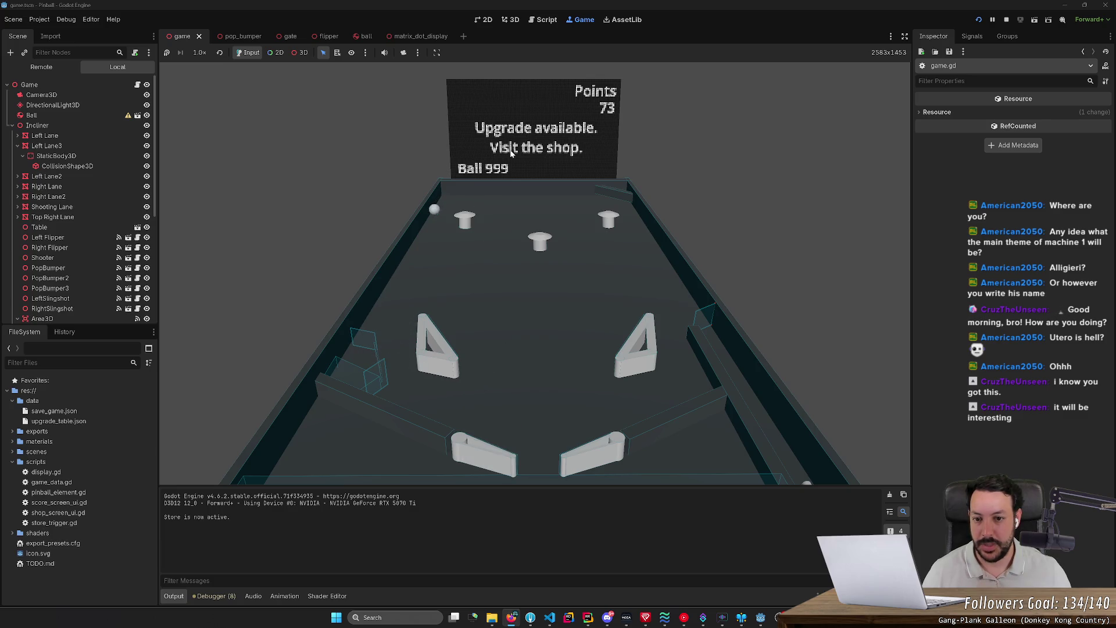
key(Left)
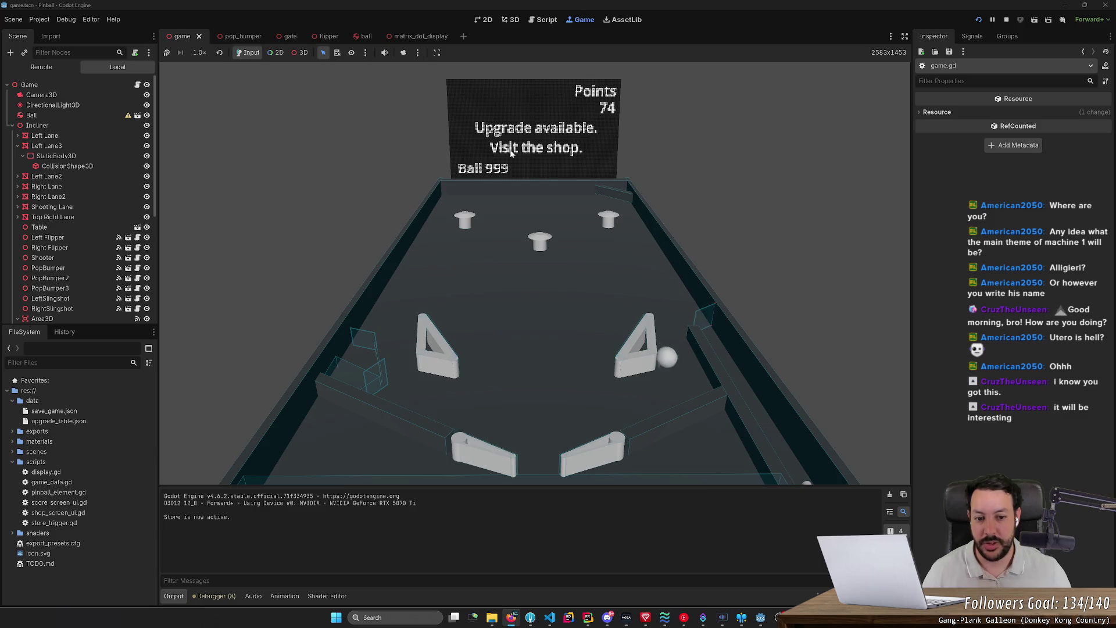
key(Right)
key(Left)
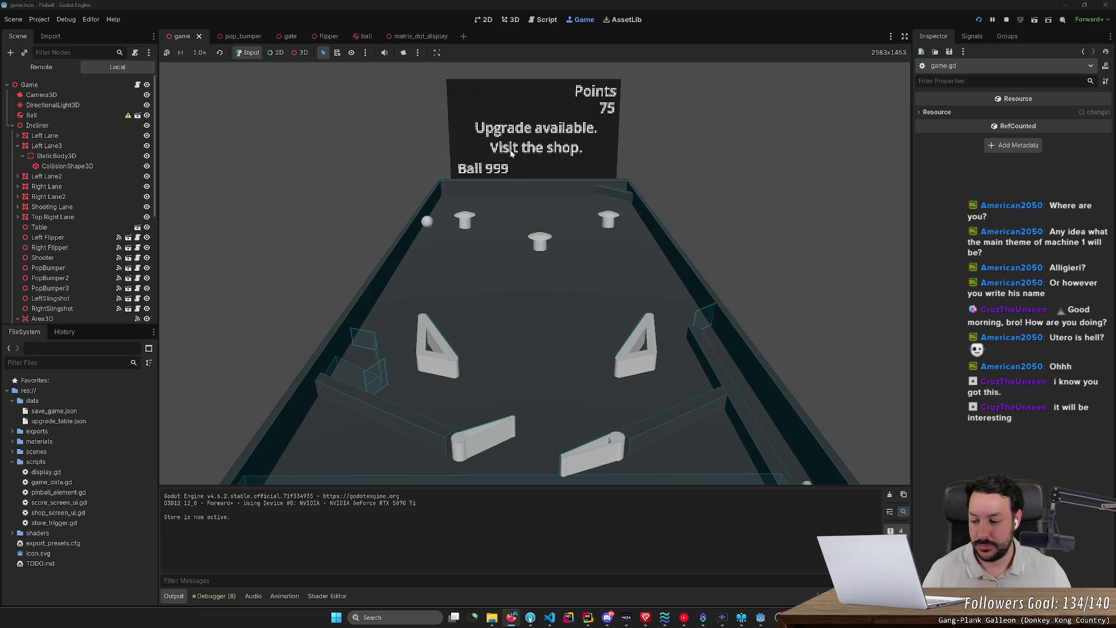
key(Left)
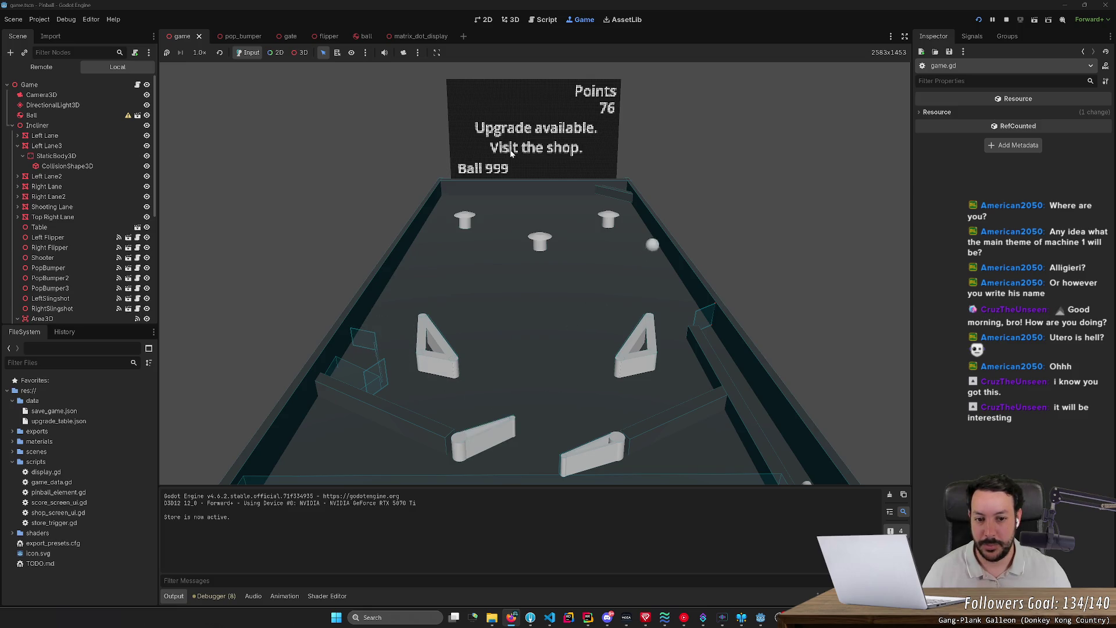
key(Right)
key(Right)
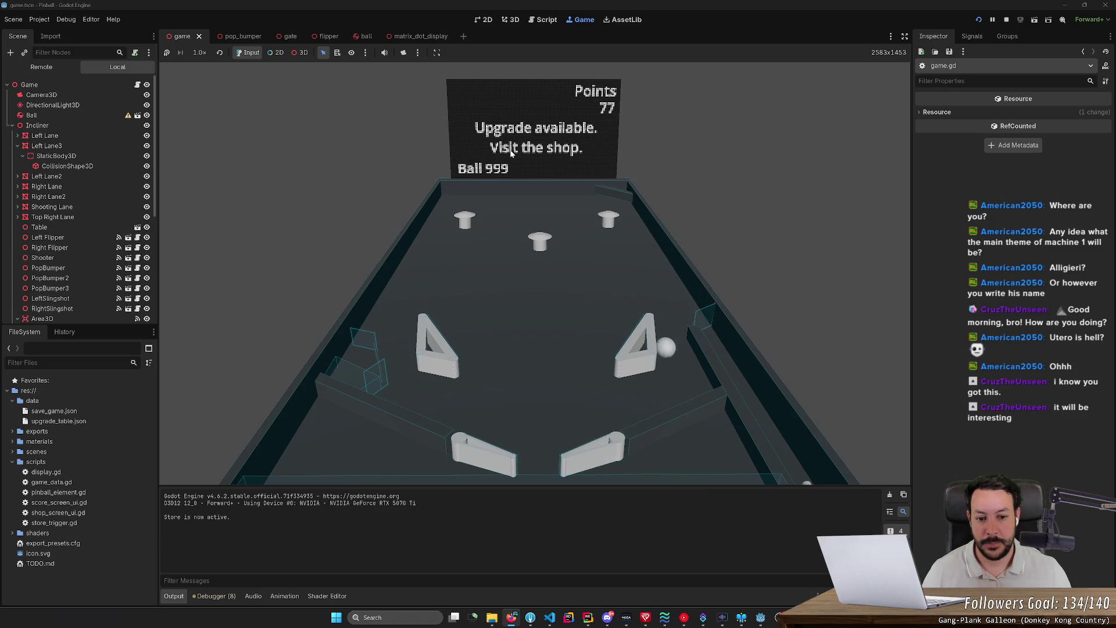
key(Right)
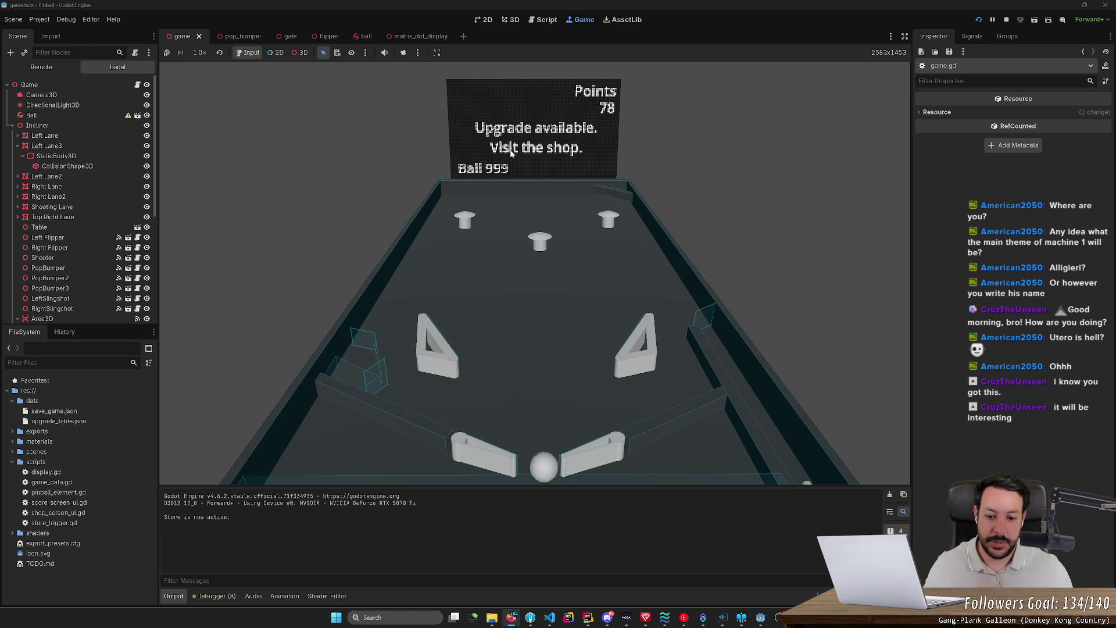
key(Left)
key(Right)
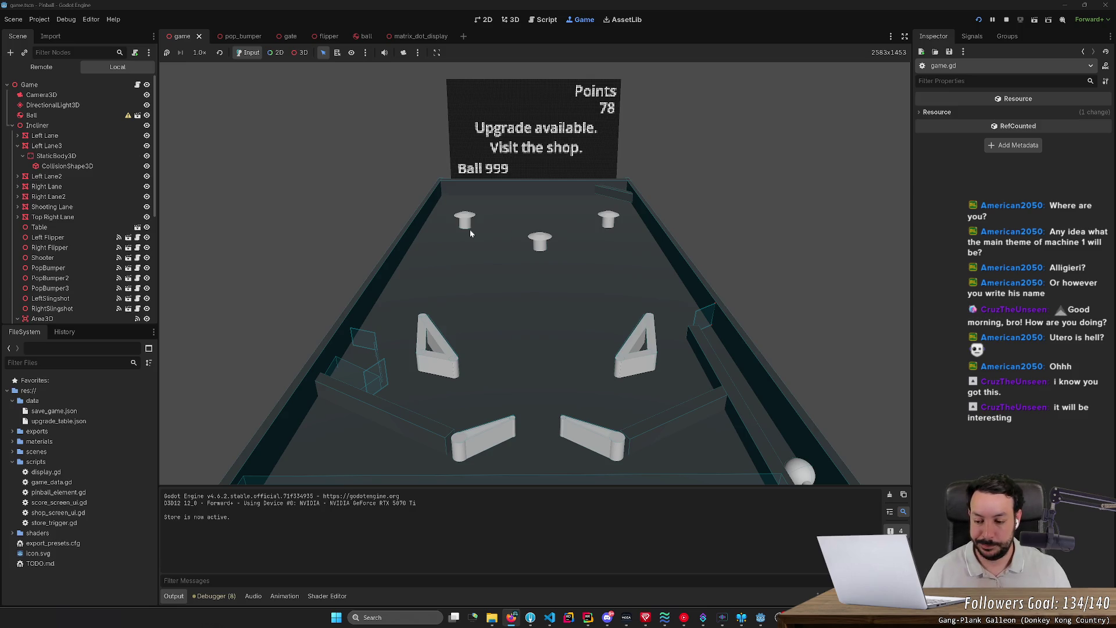
drag(229, 524, 190, 526)
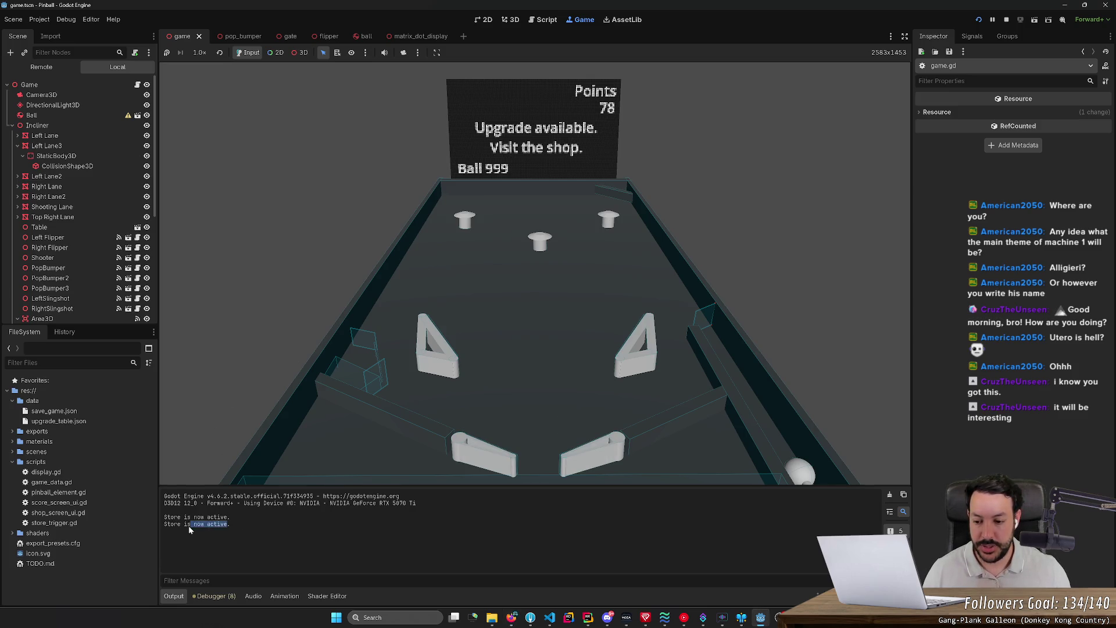
Stop the test run and delete the print("Store is now active.") line from game.gd's flipper timeout
click(1007, 20)
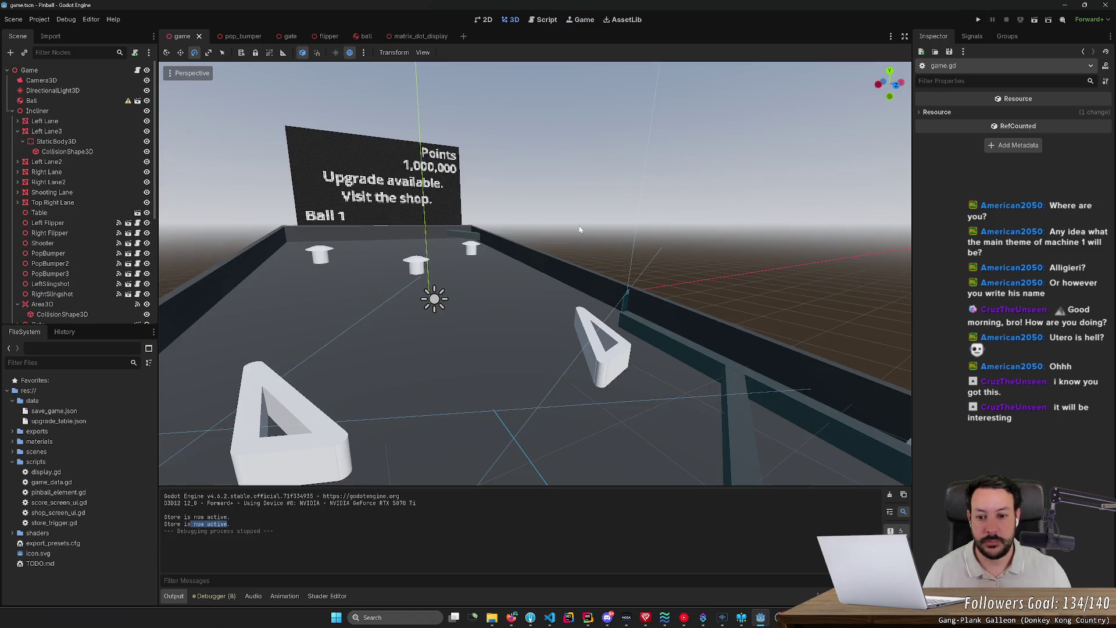
click(553, 21)
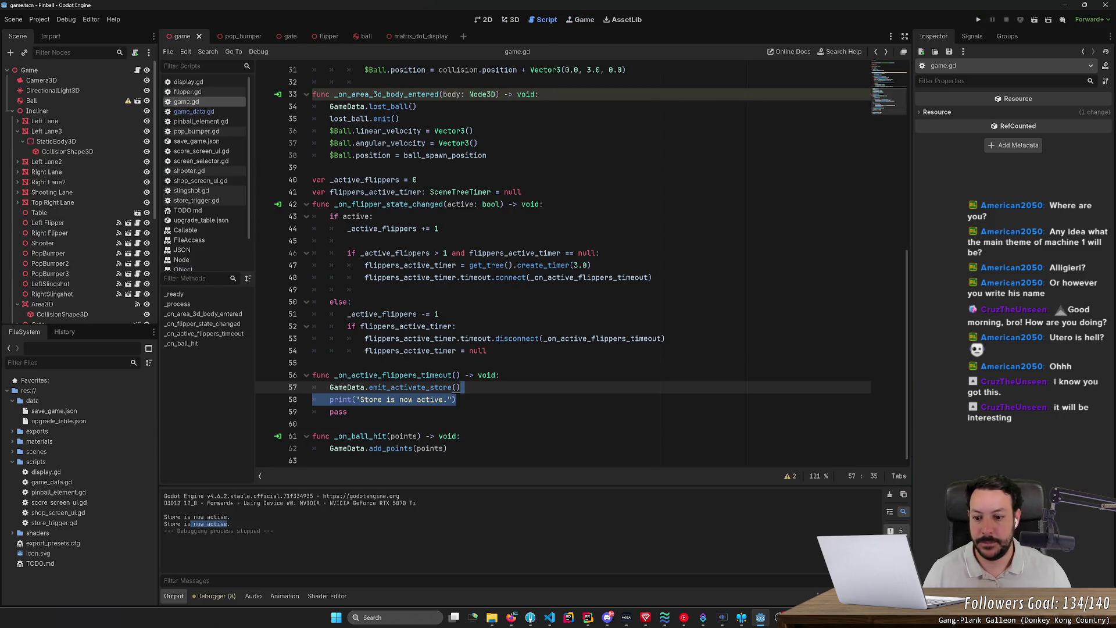
key(BackSpace)
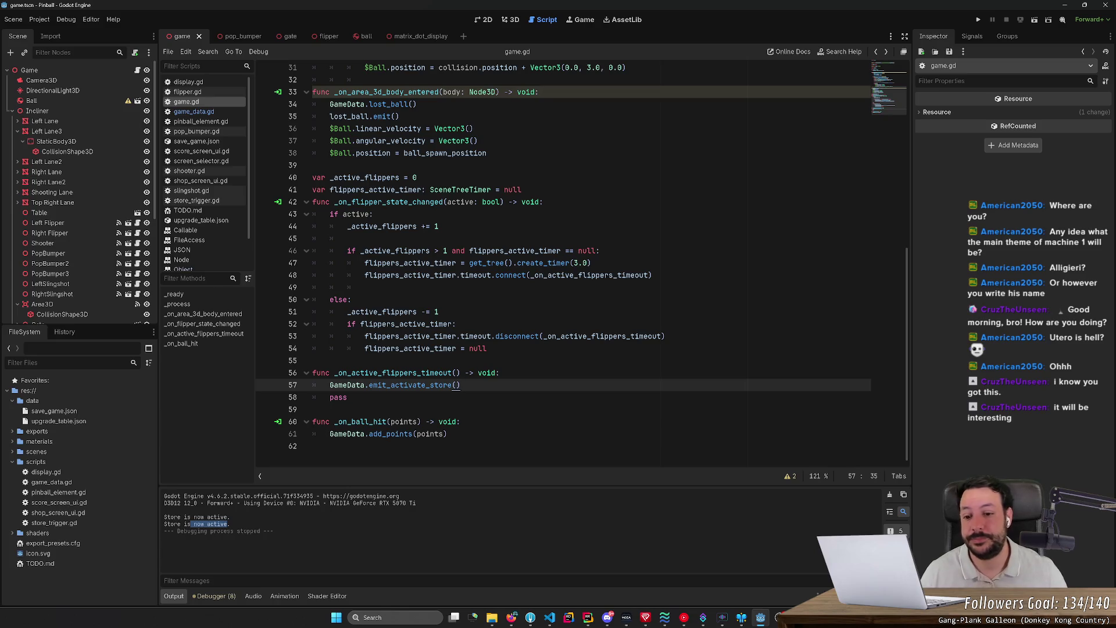
Duplicate the flippers_active_timer declaration onto a new line and rename it active_store_timer
click(312, 360)
key(Return)
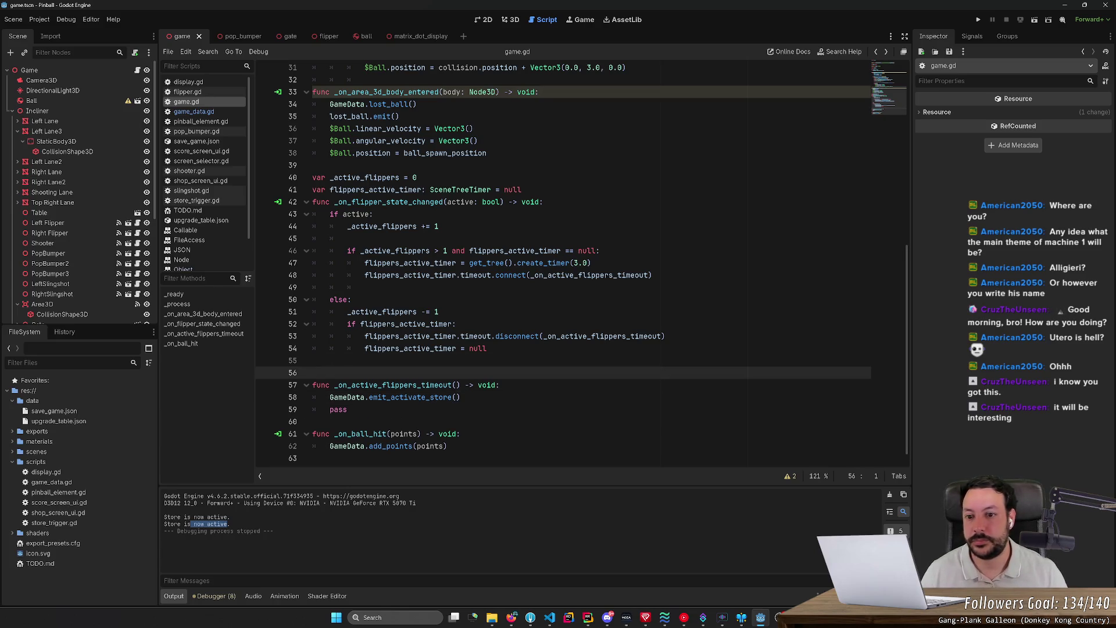
drag(522, 189, 418, 177)
key(ctrl+c)
click(313, 372)
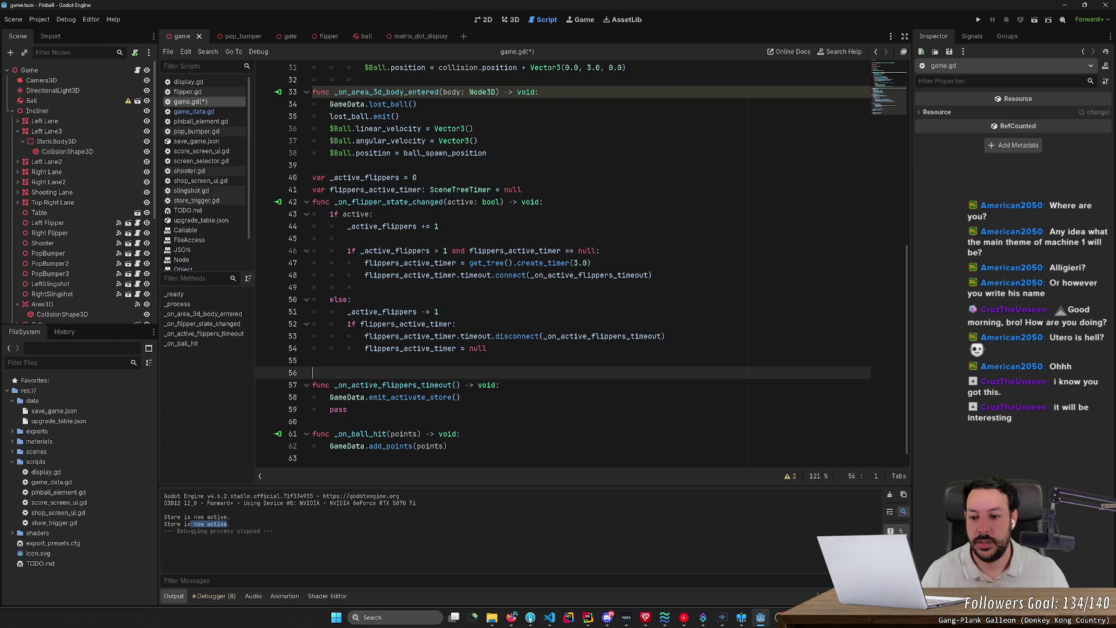
key(ctrl+v)
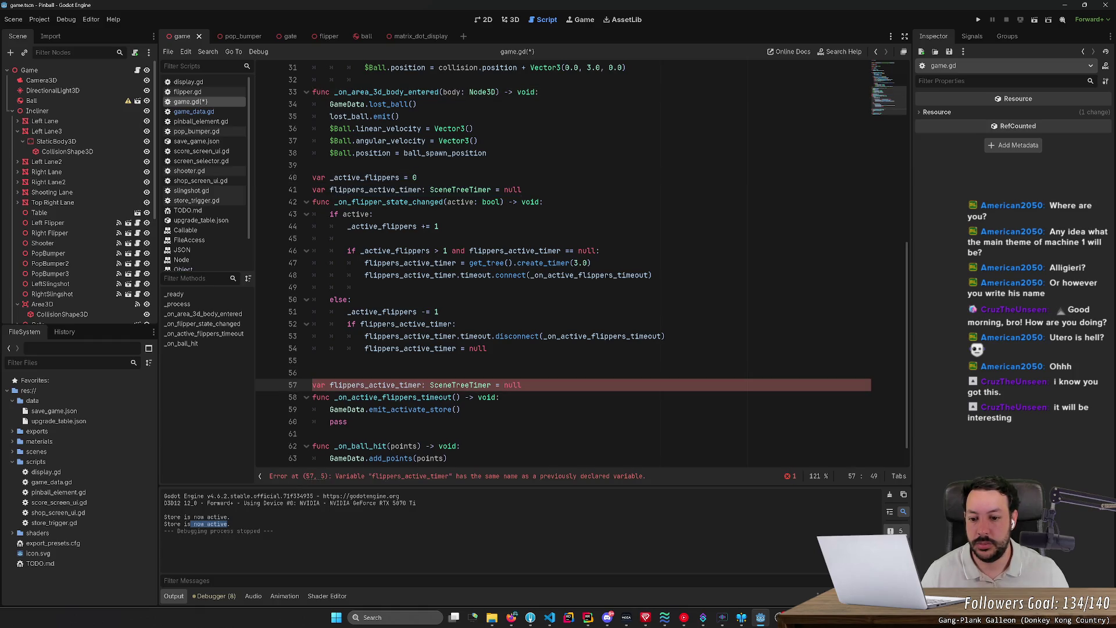
text(_sto)
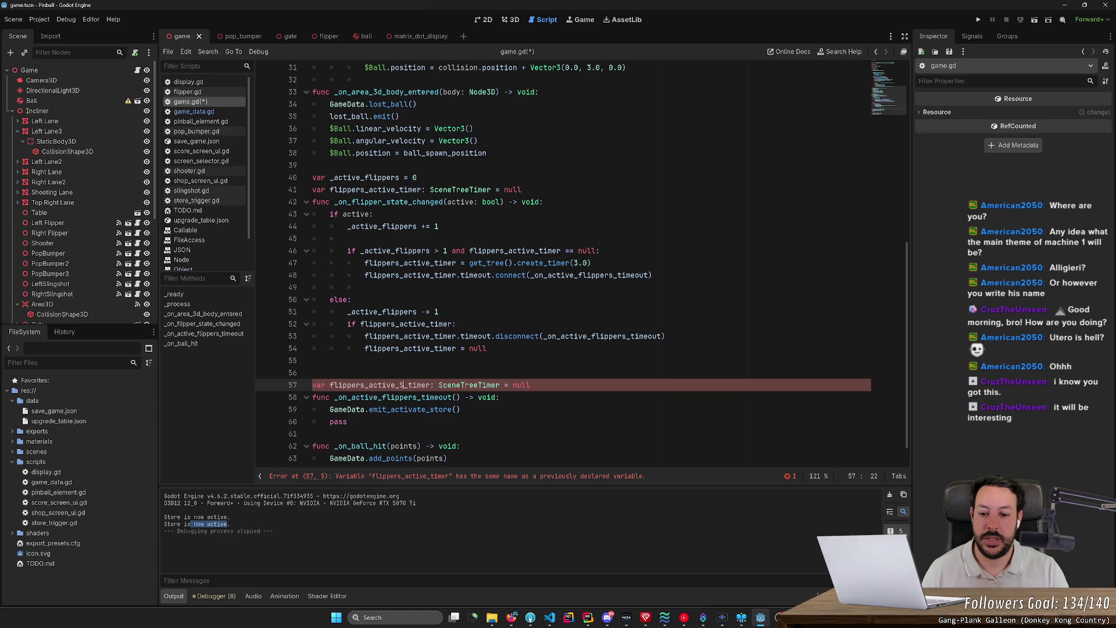
text(re)
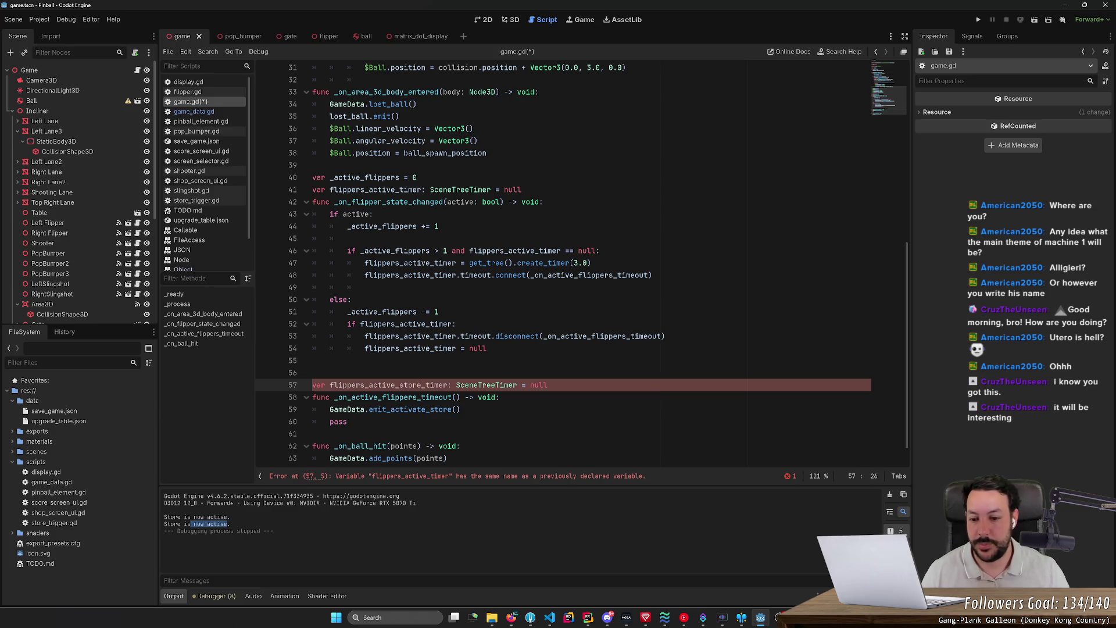
key(ctrl+shift+Left)
key(BackSpace)
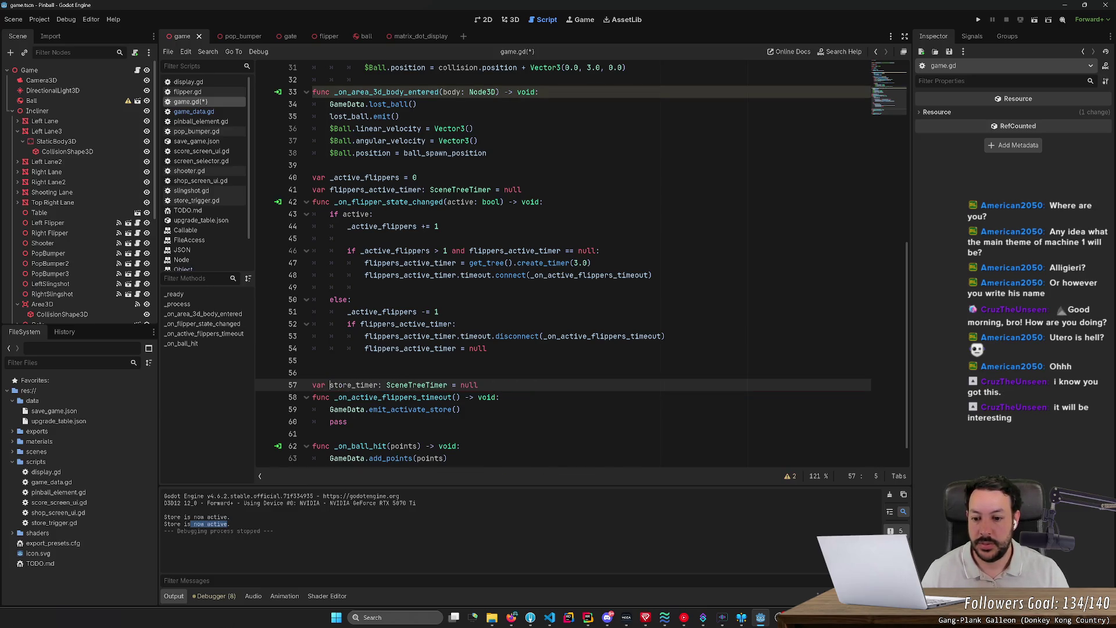
text(active_)
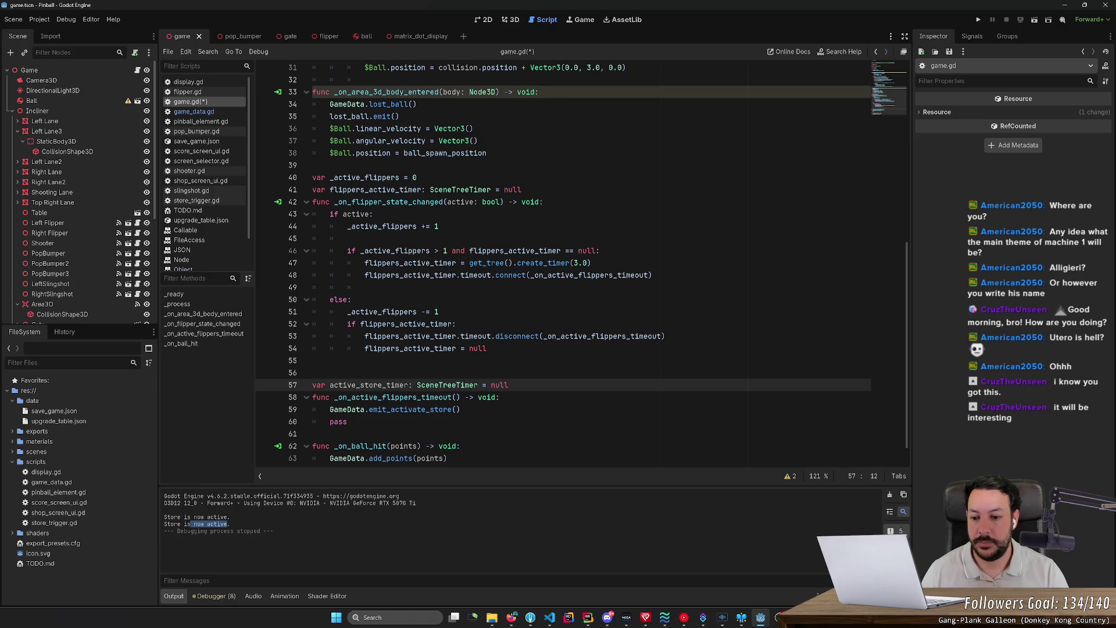
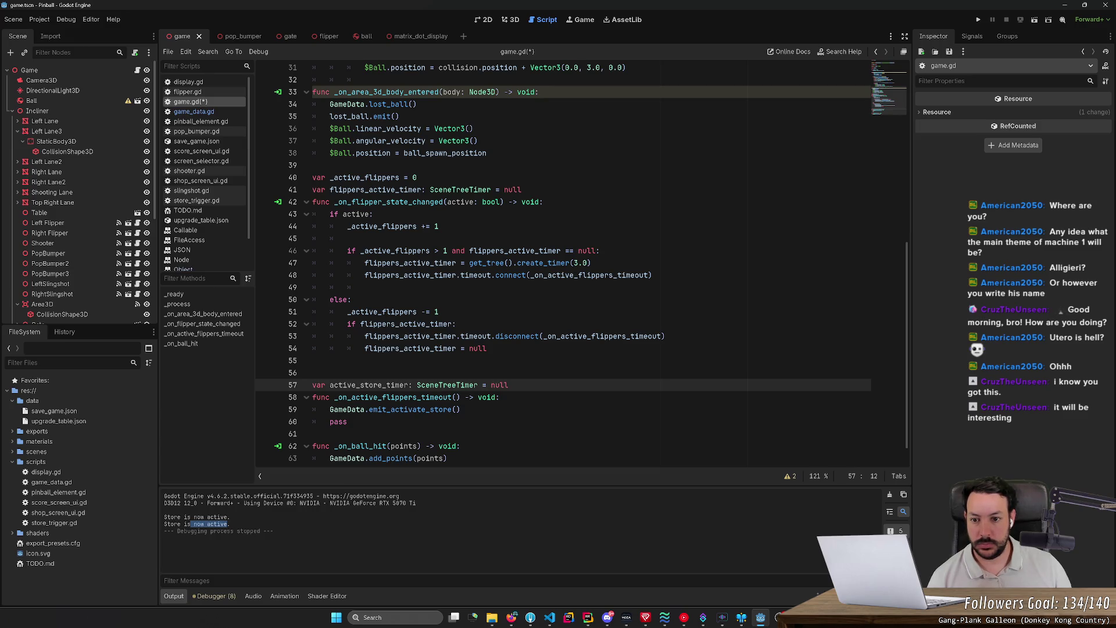
Declare 'is_store_active = false' below the store timer and set it true in _on_active_flippers_timeout
double_click(590, 275)
scroll(590, 275, down, 1)
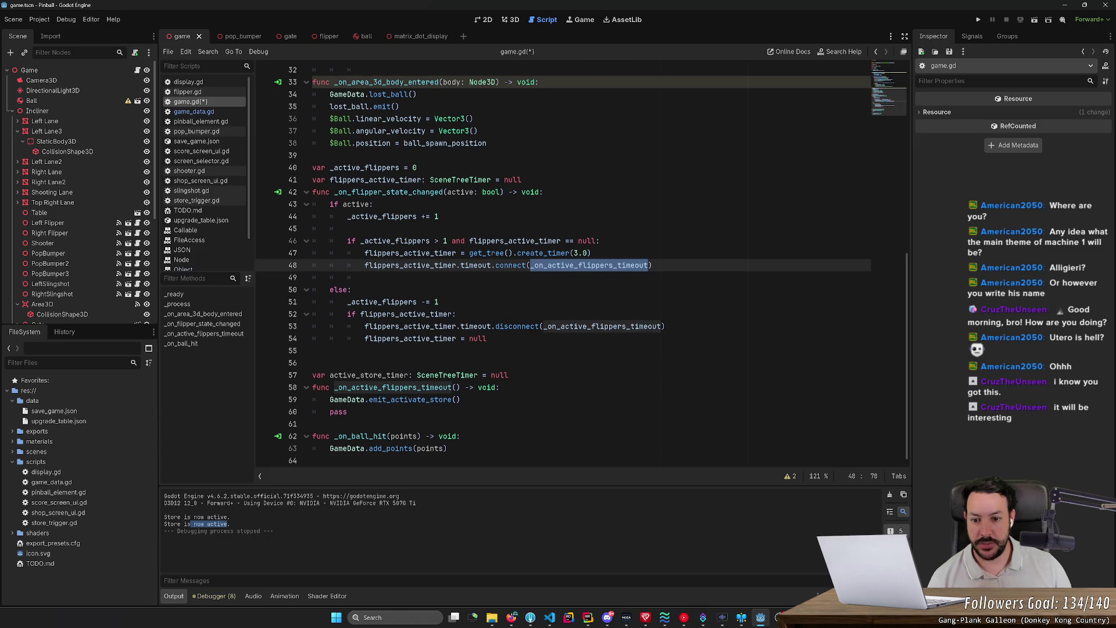
click(508, 375)
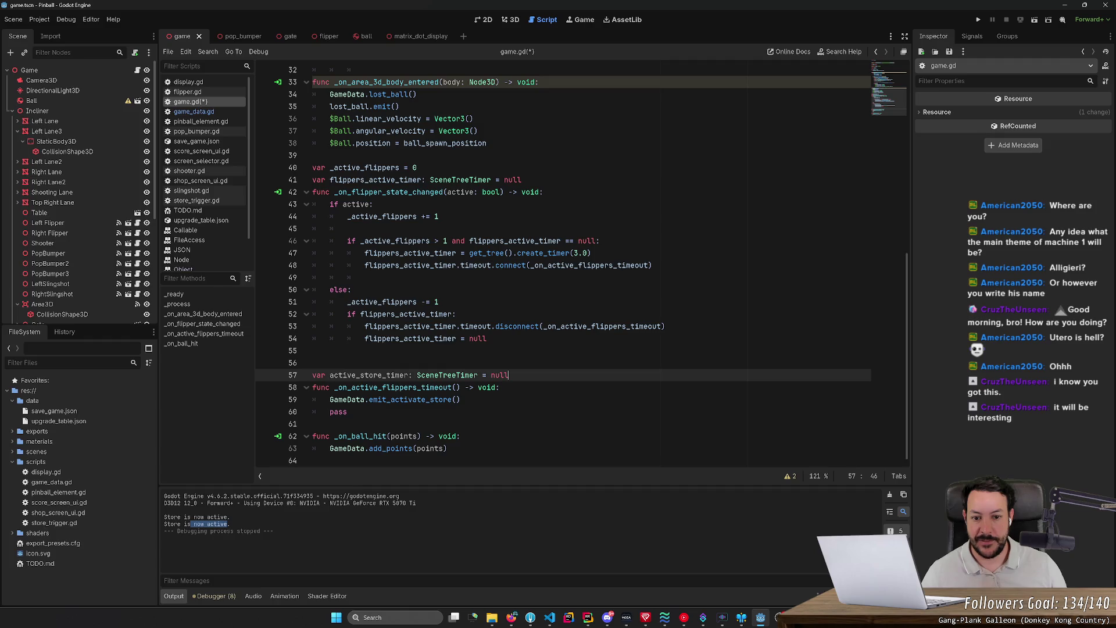
key(Return)
text(ar is_store_active = false)
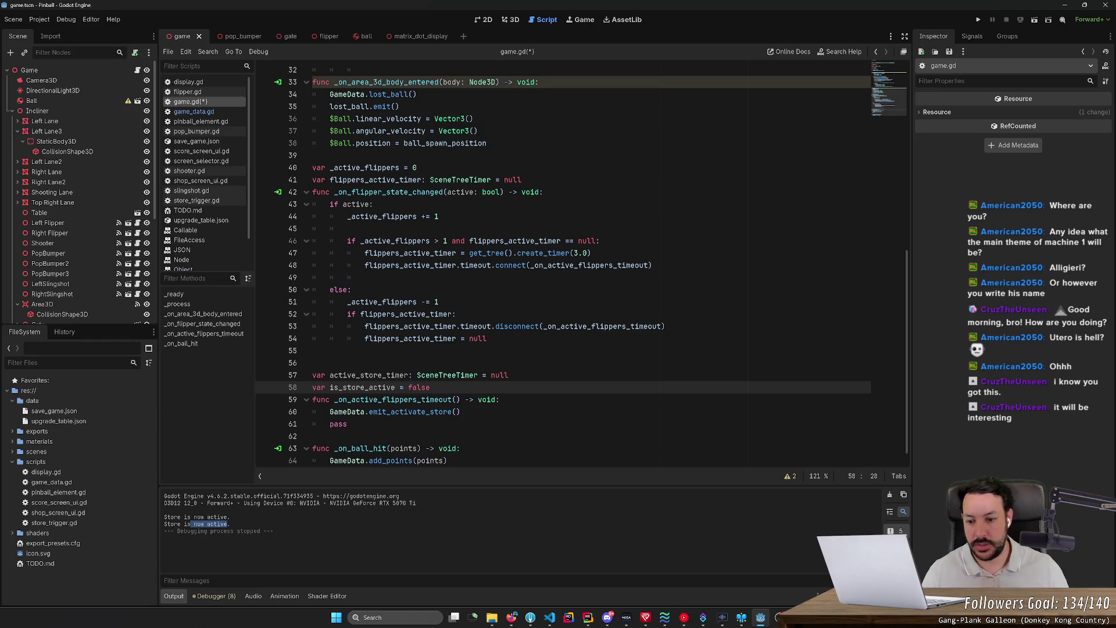
click(499, 399)
key(Return)
text(is_store_active = true)
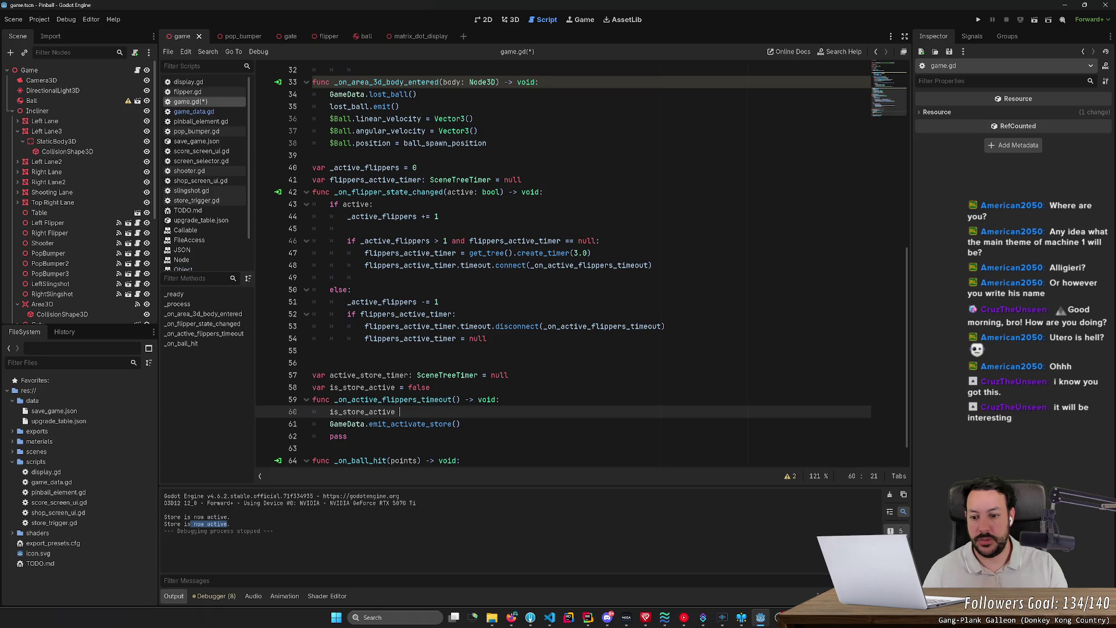
Prefix the store variables and assignment with an underscore (_is_store_active, _active_store_timer) and save game.gd
click(351, 290)
key(Return)
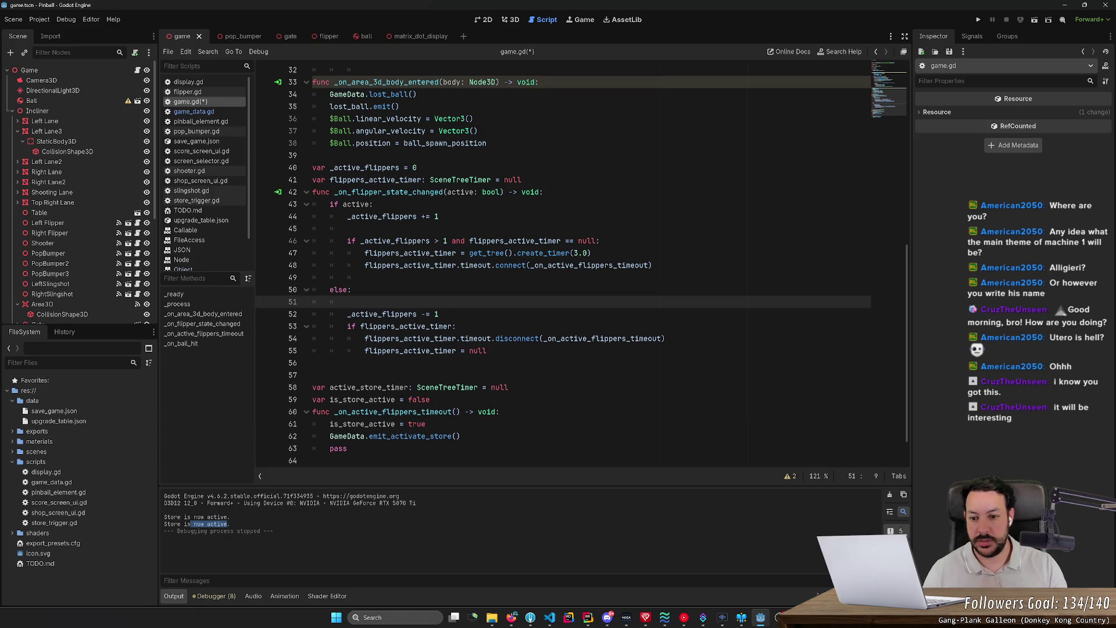
key(ctrl+z)
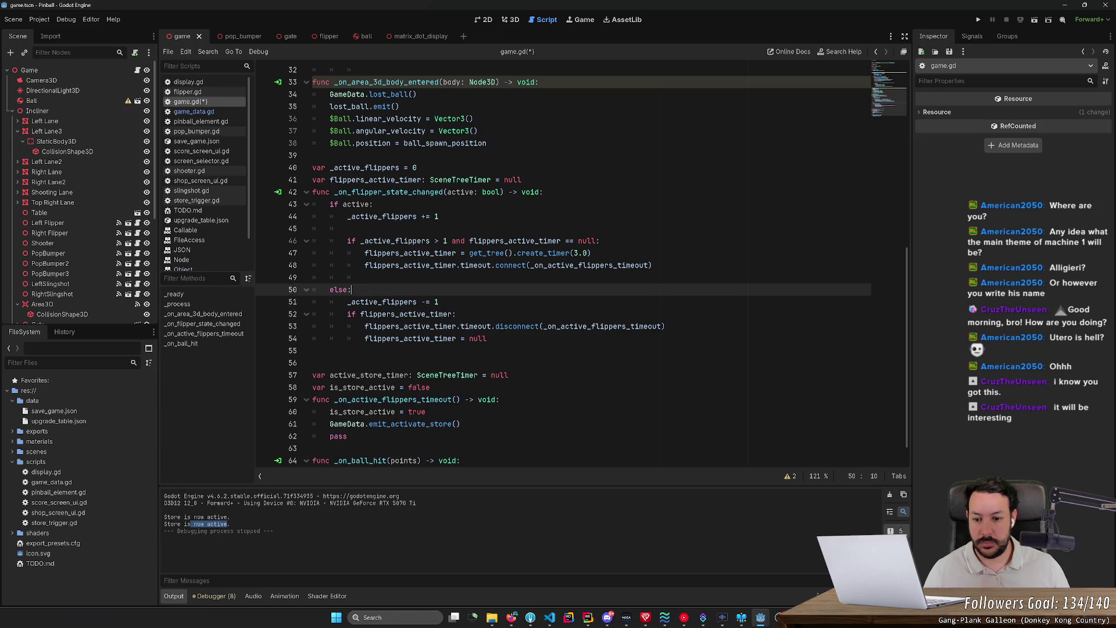
click(329, 387)
text(_)
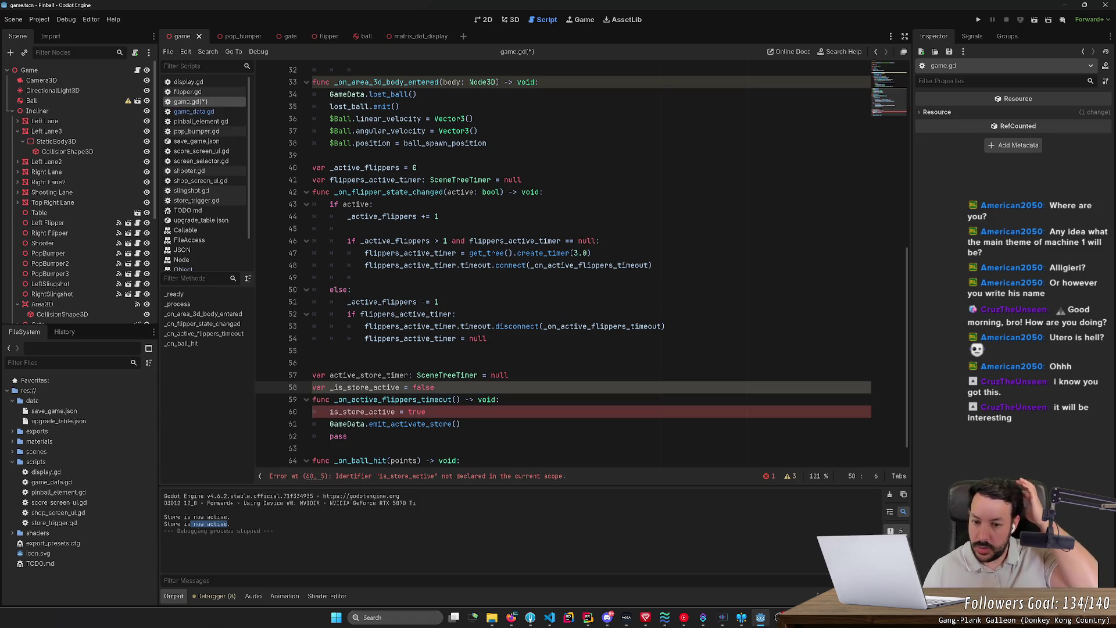
click(334, 375)
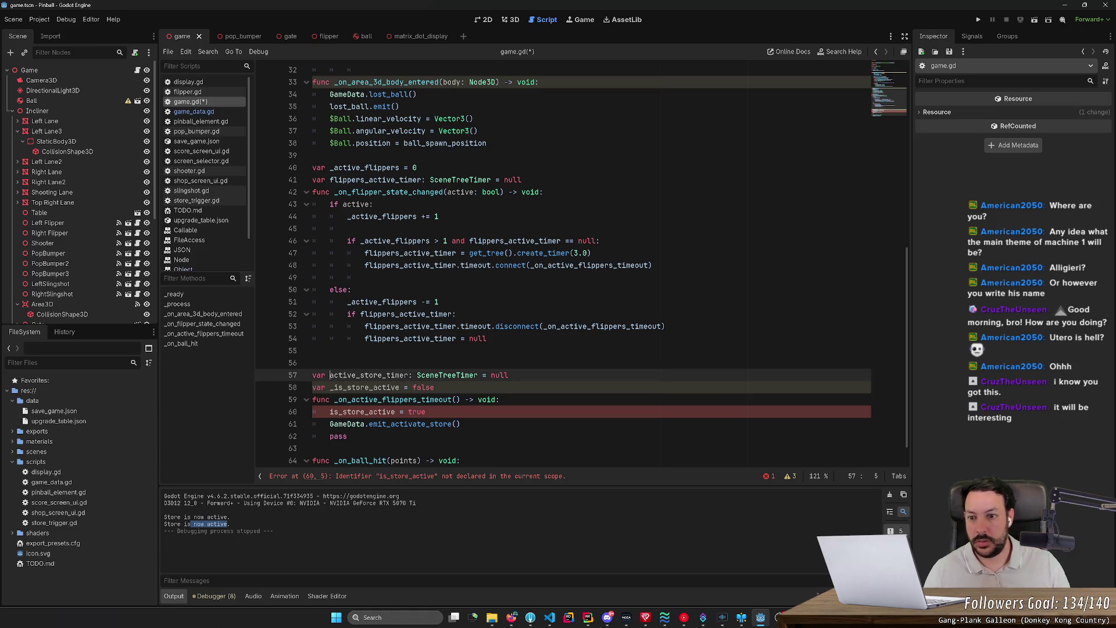
text(_)
key(ctrl+s)
key(Down)
key(Down)
key(Down)
text(_)
scroll(581, 268, down, 1)
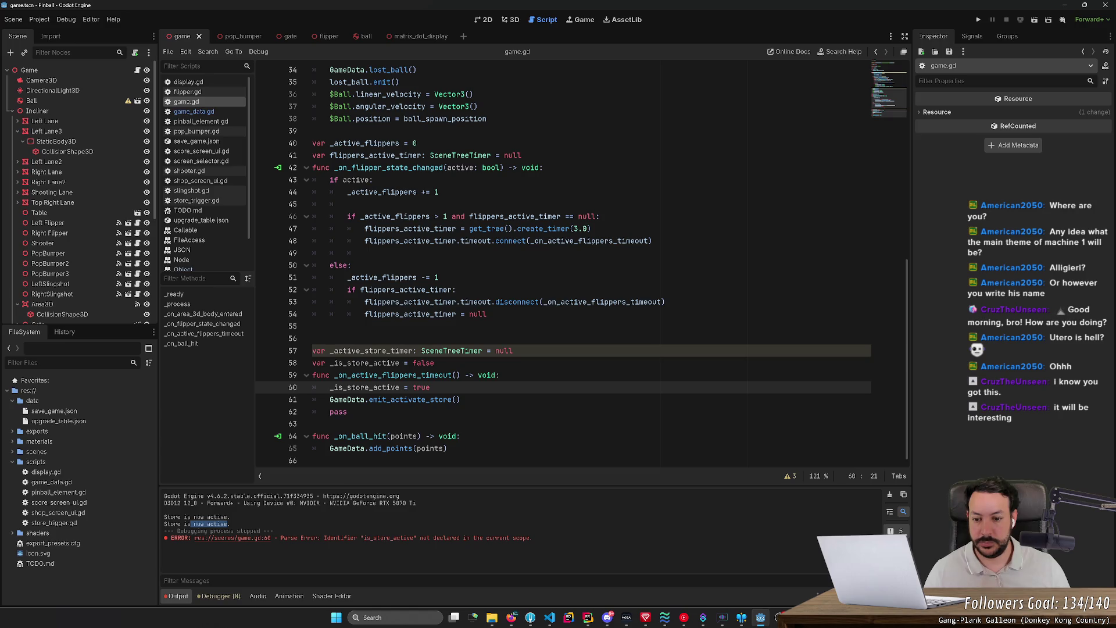
Add an 'if _is_store_active:' check at the end of the flipper handler's else branch
key(ctrl+d)
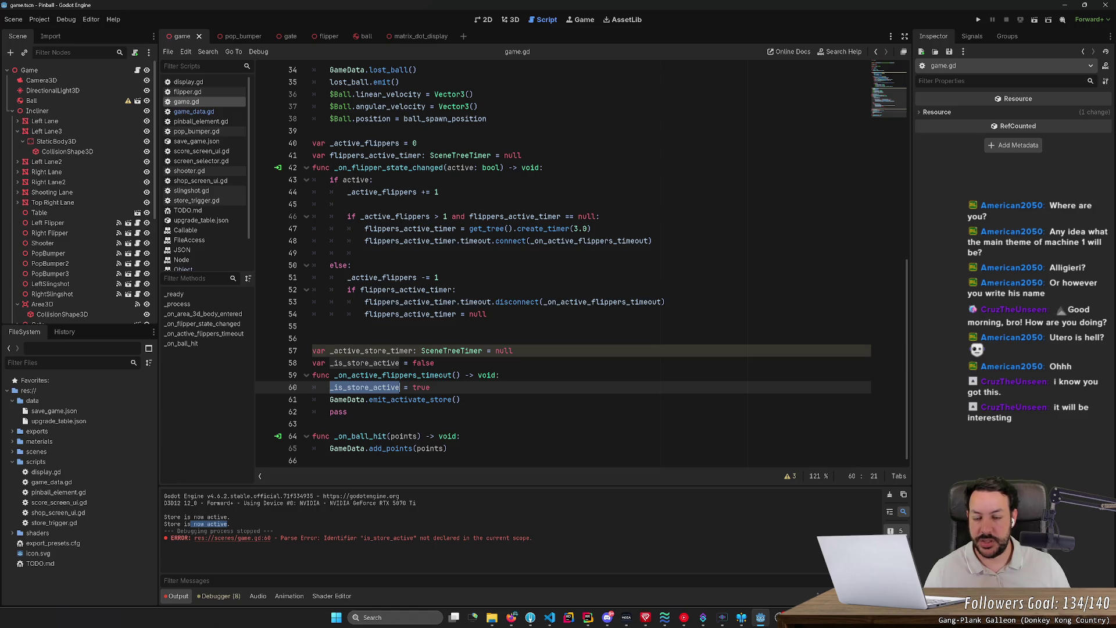
double_click(356, 180)
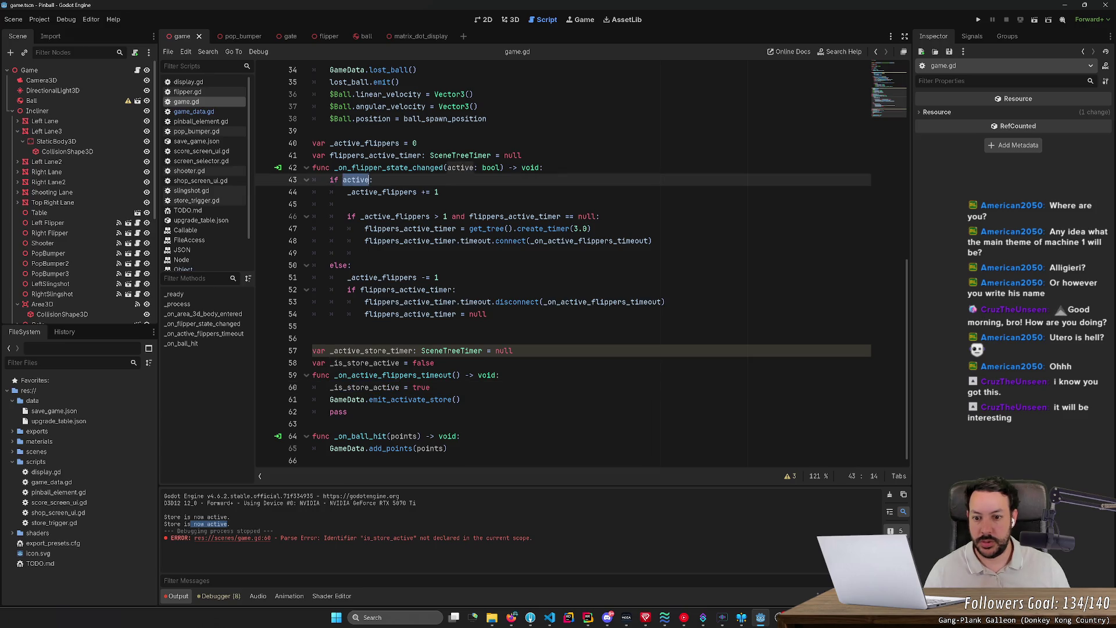
click(488, 314)
key(Return)
key(Return)
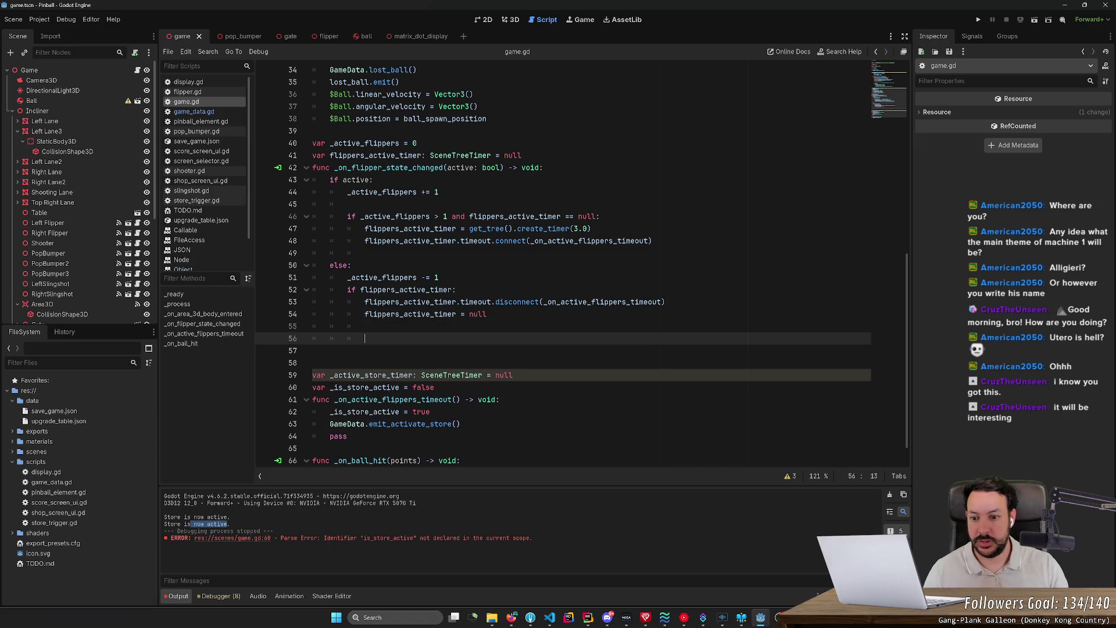
text(if )
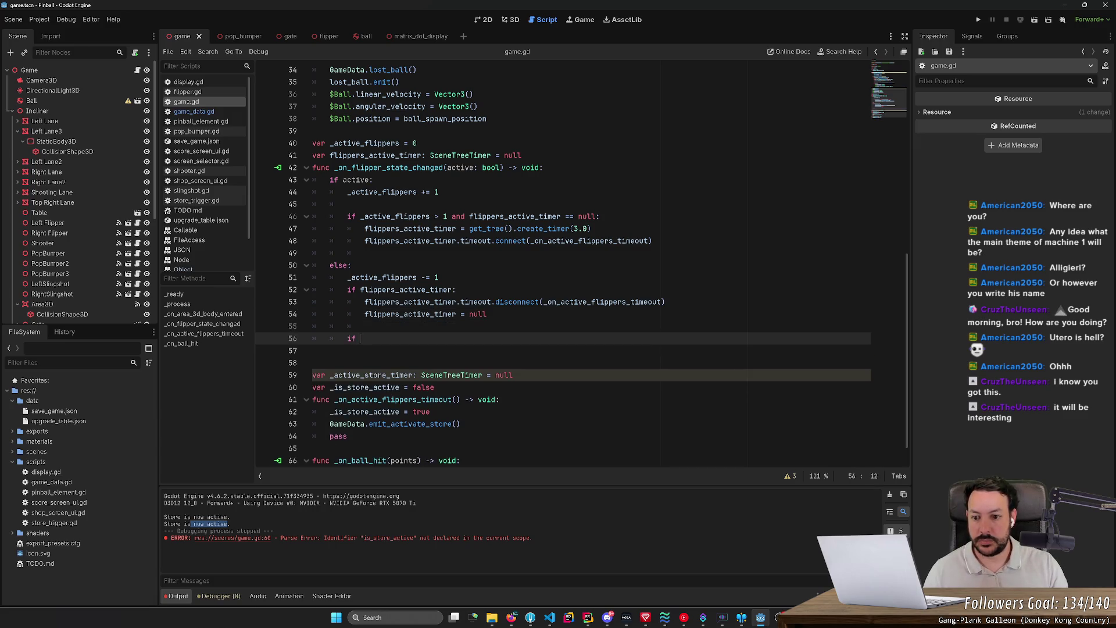
text(_is_store_active:)
key(Return)
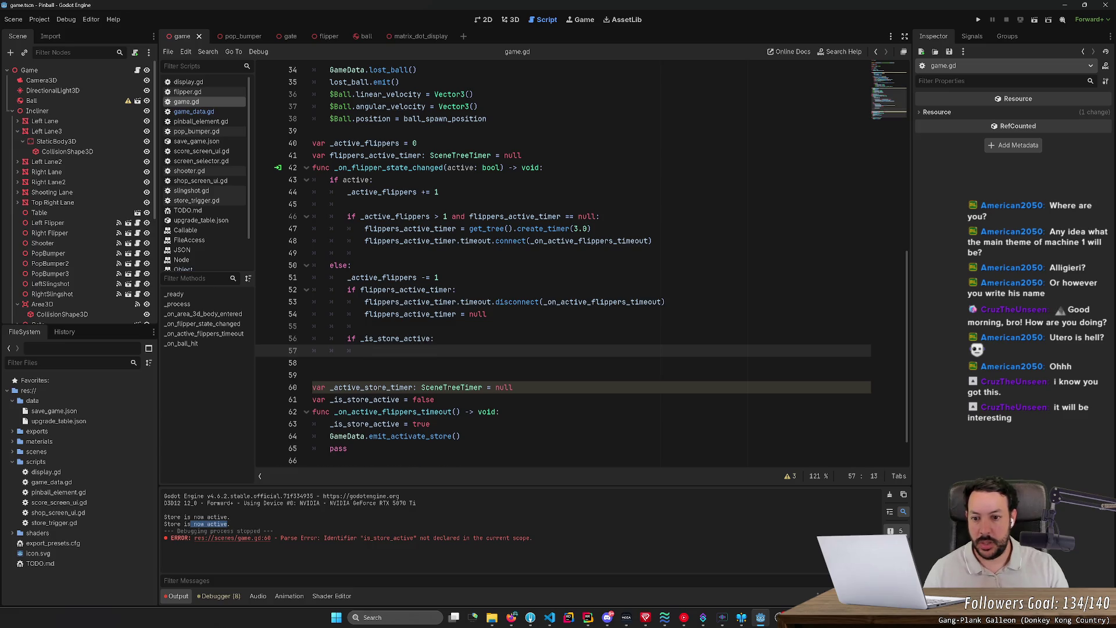
Paste the flippers timer creation line into the new if block on its own indented line
double_click(371, 388)
key(ctrl+c)
click(364, 350)
key(ctrl+v)
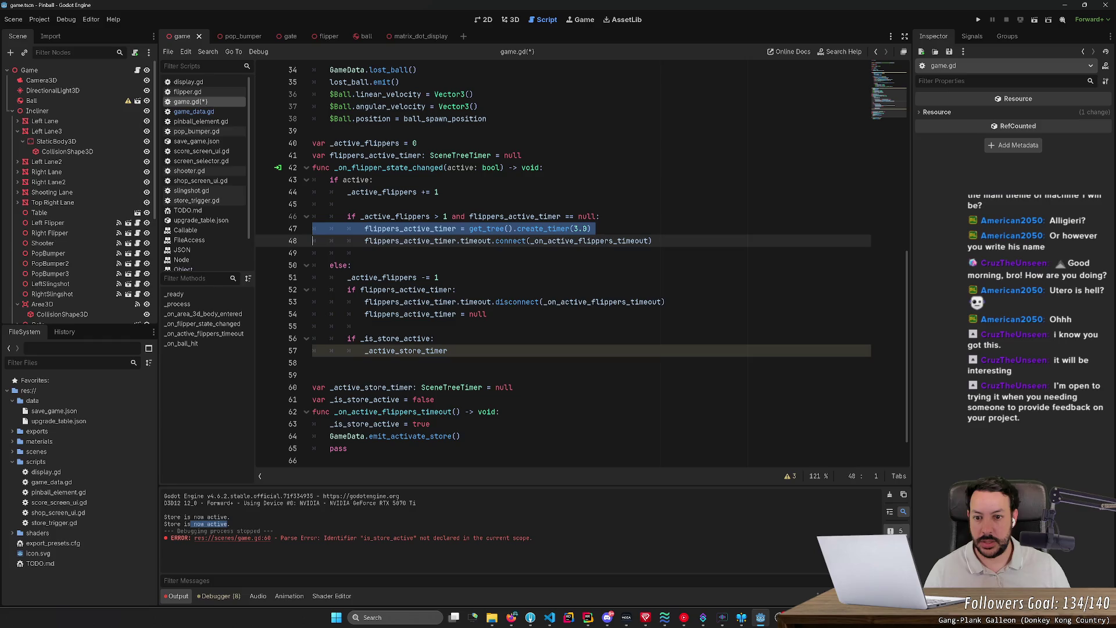
key(shift+Up)
key(ctrl+v)
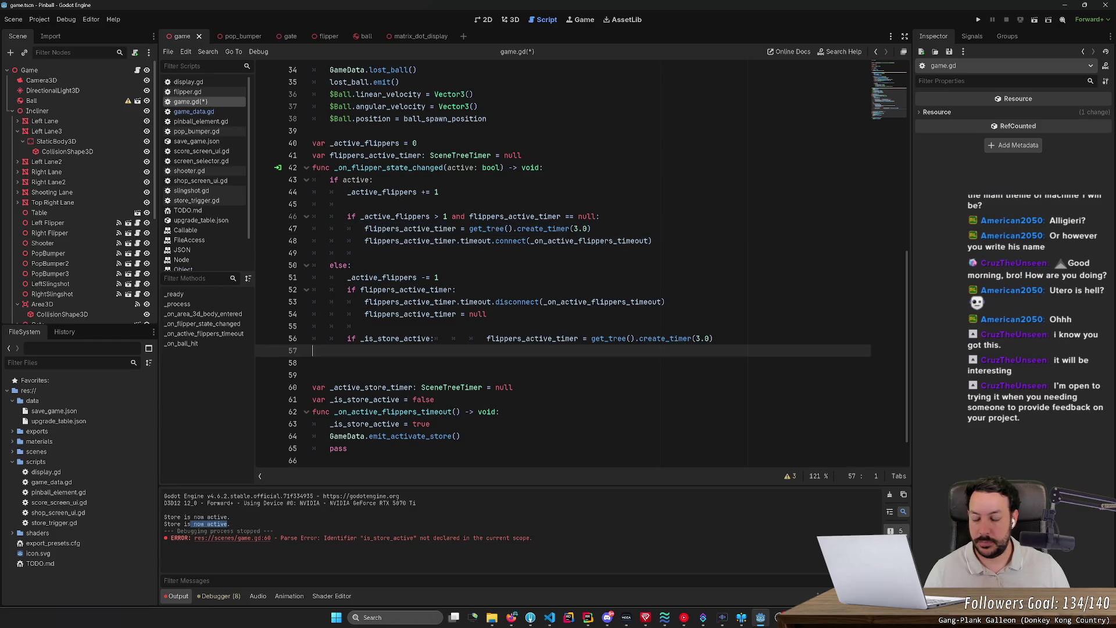
click(486, 338)
key(Return)
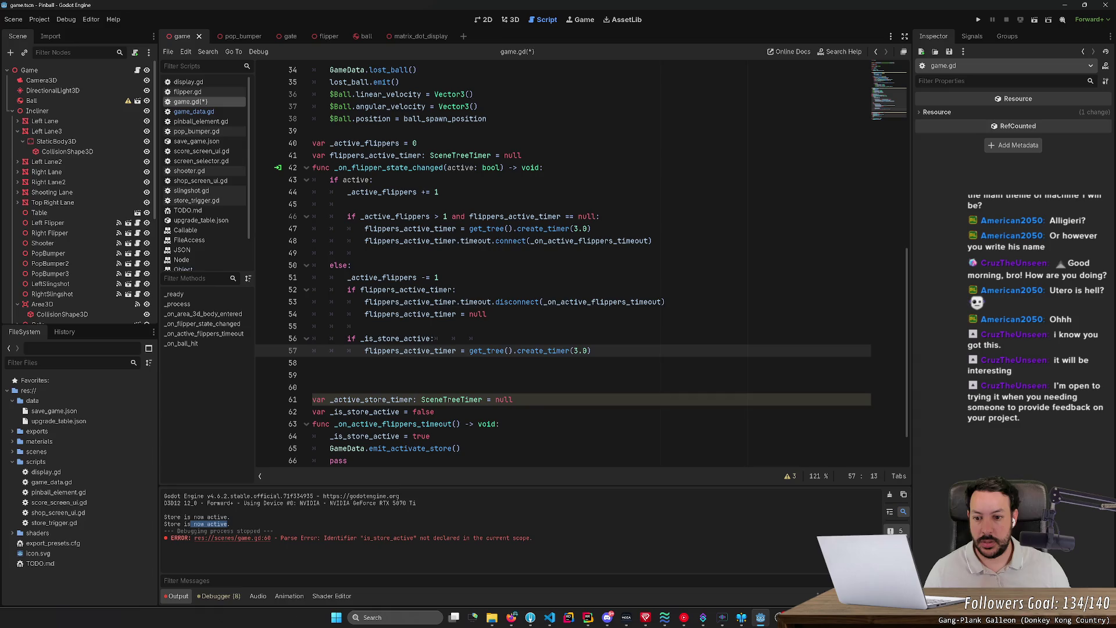
Change the pasted line to '_active_store_timer = get_tree().create_timer(5.0)' and save
key(ctrl+shift+Right)
text(active)
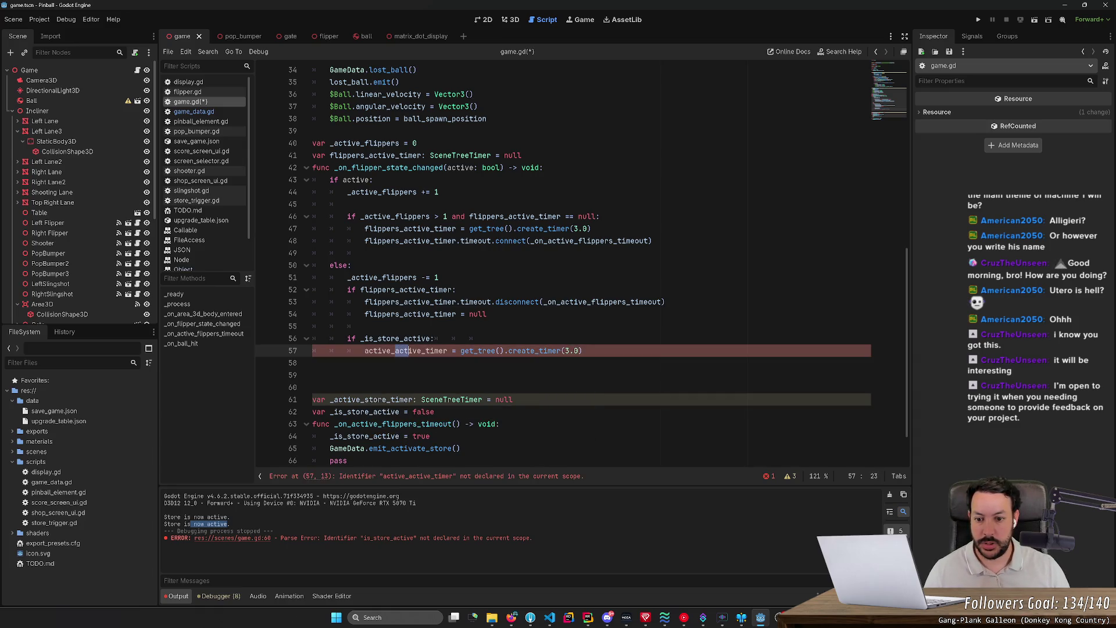
key(ctrl+shift+Right)
text(store)
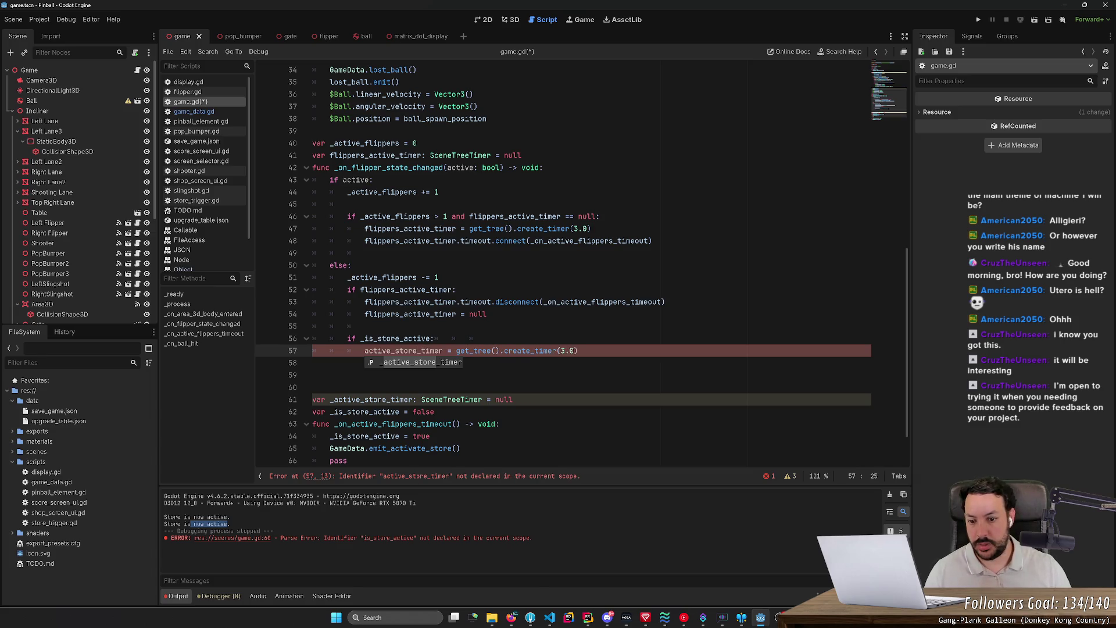
click(563, 350)
key(BackSpace)
text(5)
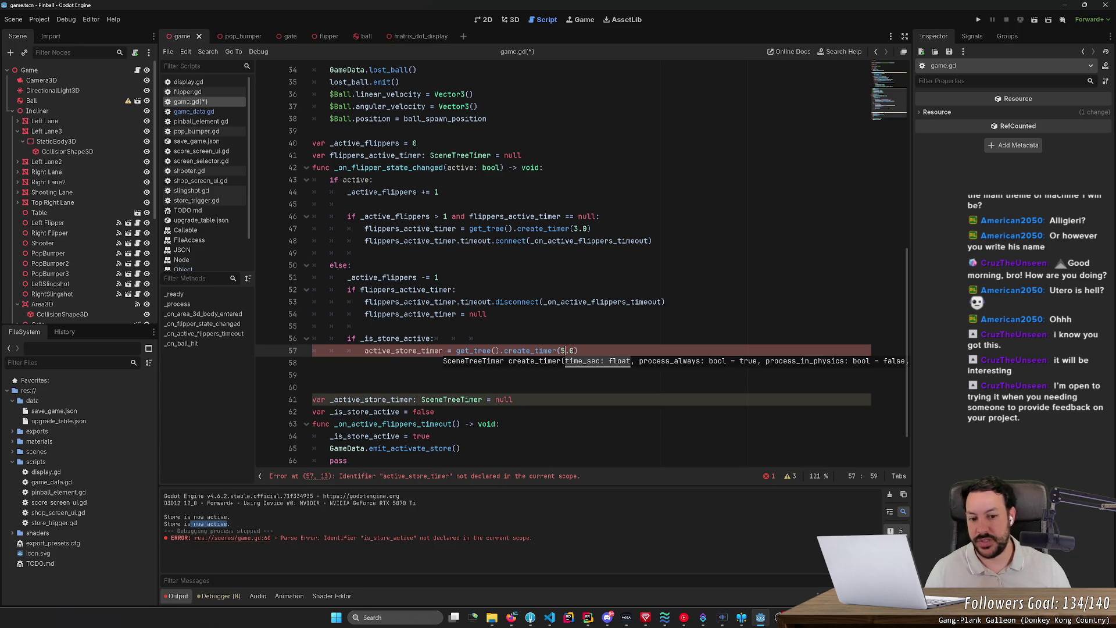
click(364, 326)
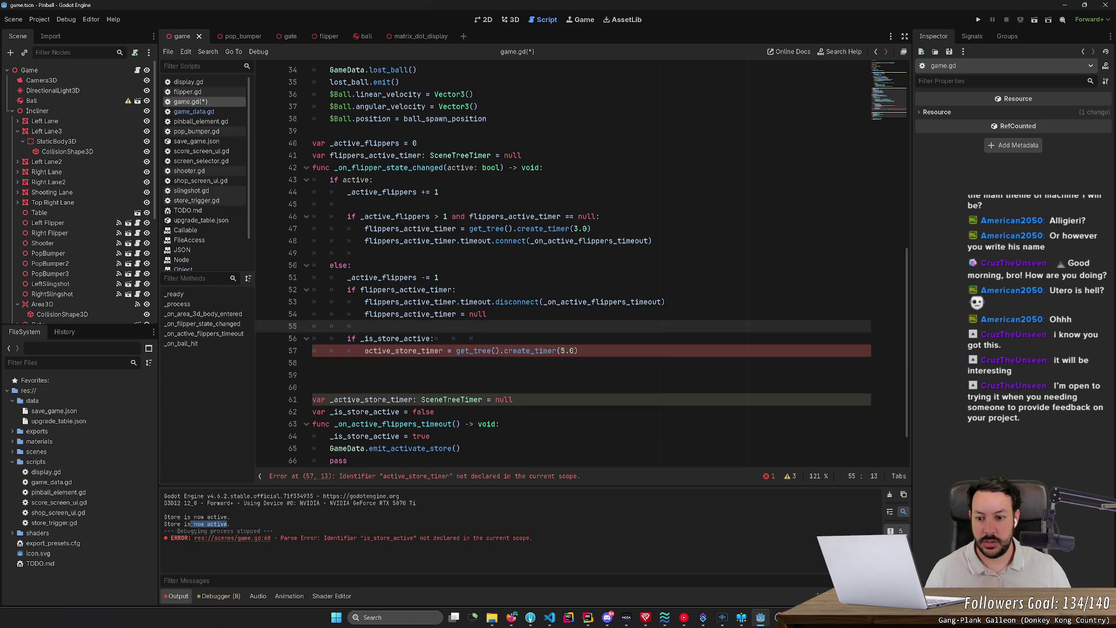
click(365, 350)
text(_)
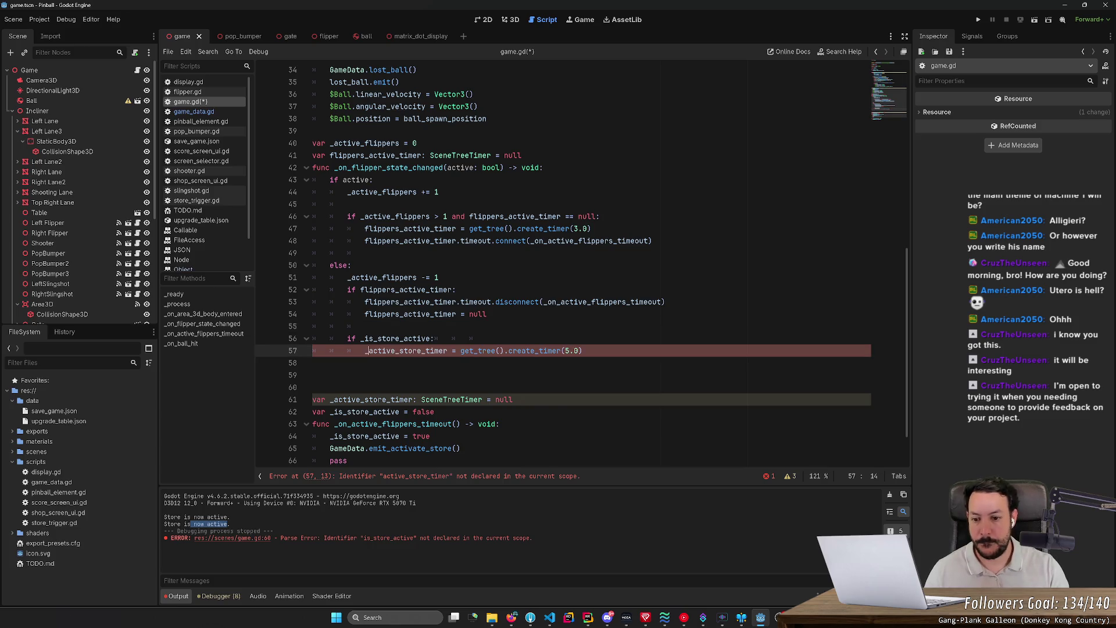
key(ctrl+s)
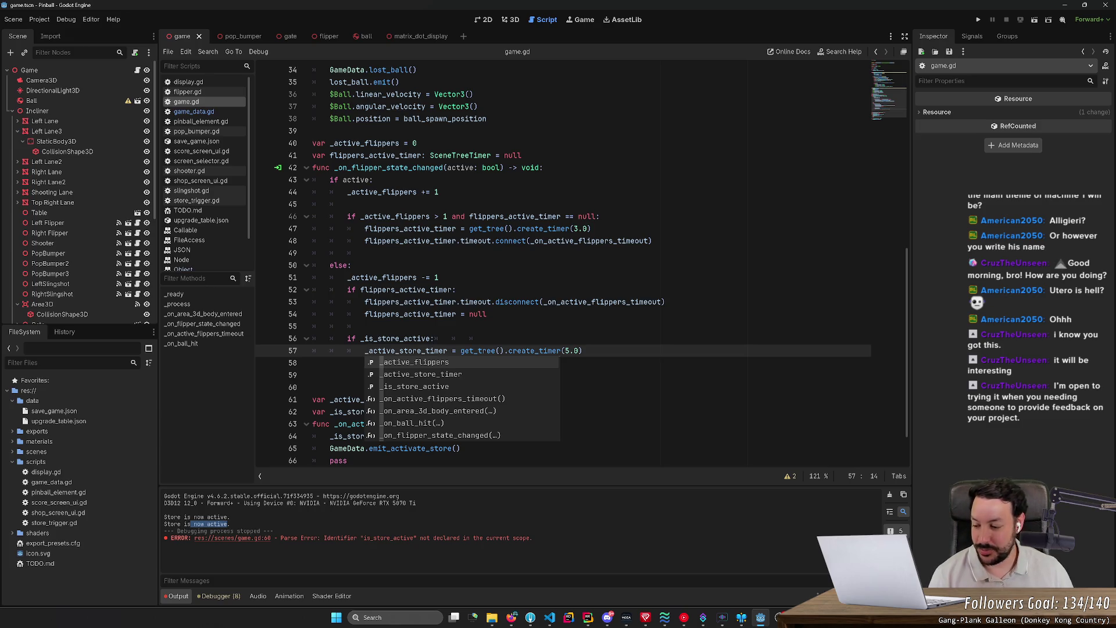
Remove the extra blank lines below the new block and switch to the 3D view
click(439, 278)
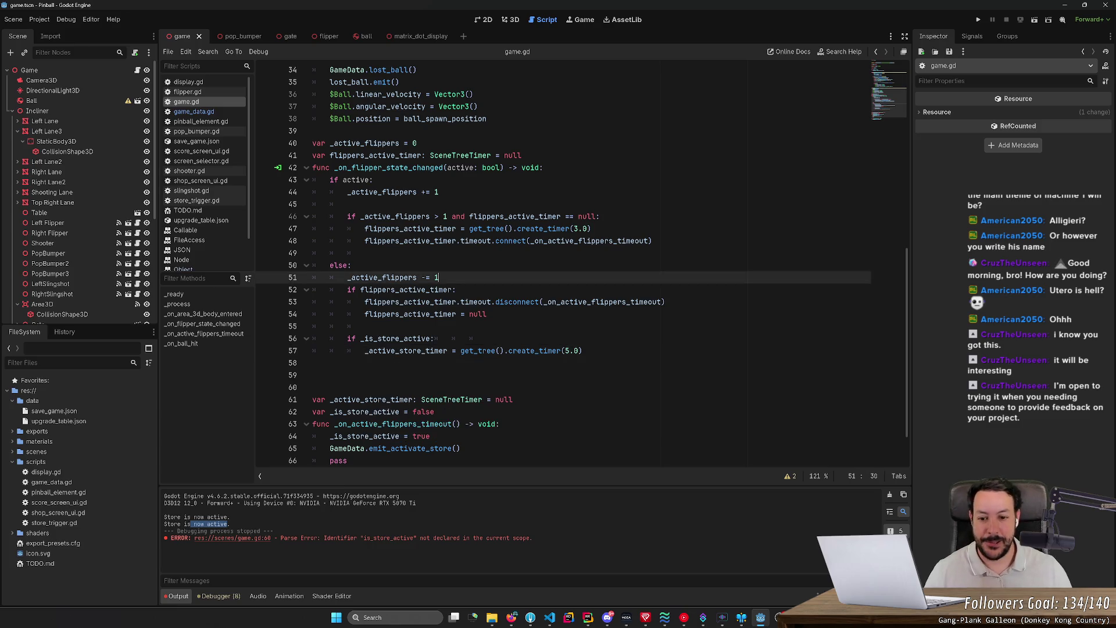
key(Down)
key(Down)
key(Down)
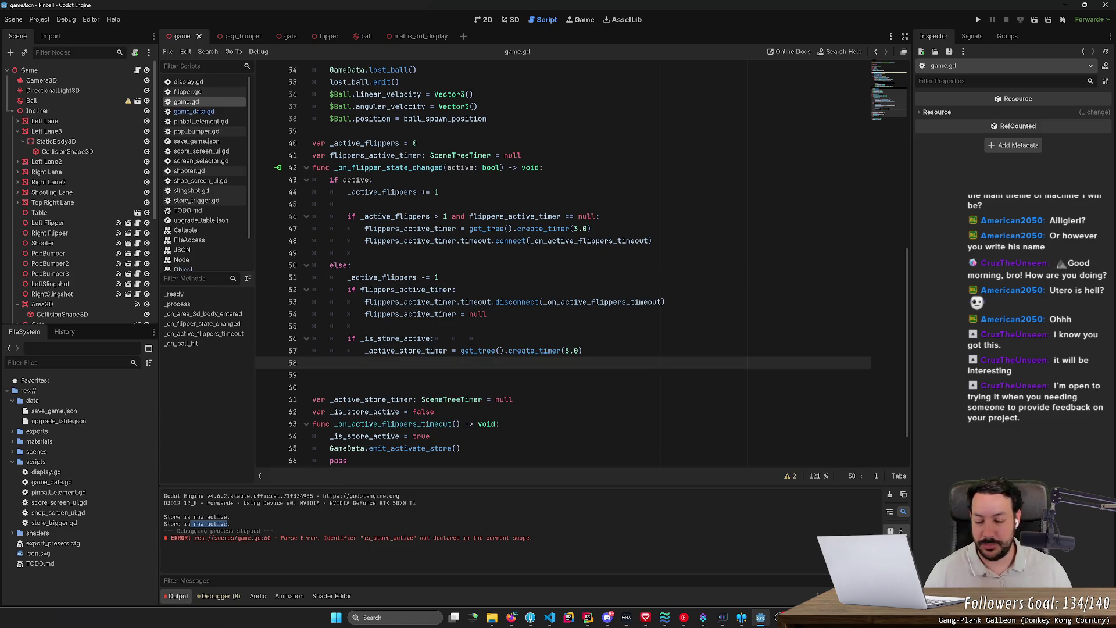
key(Delete)
key(Delete)
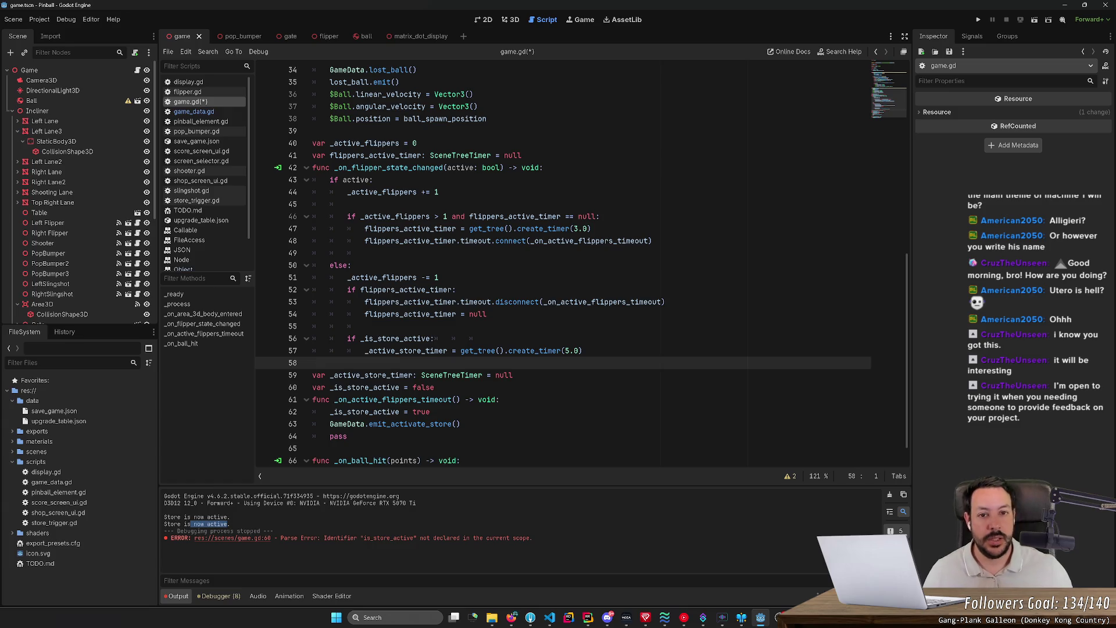
click(510, 20)
mouse_move(535, 273)
mouse_down()
mouse_move(477, 291)
mouse_move(431, 256)
mouse_move(419, 268)
mouse_up()
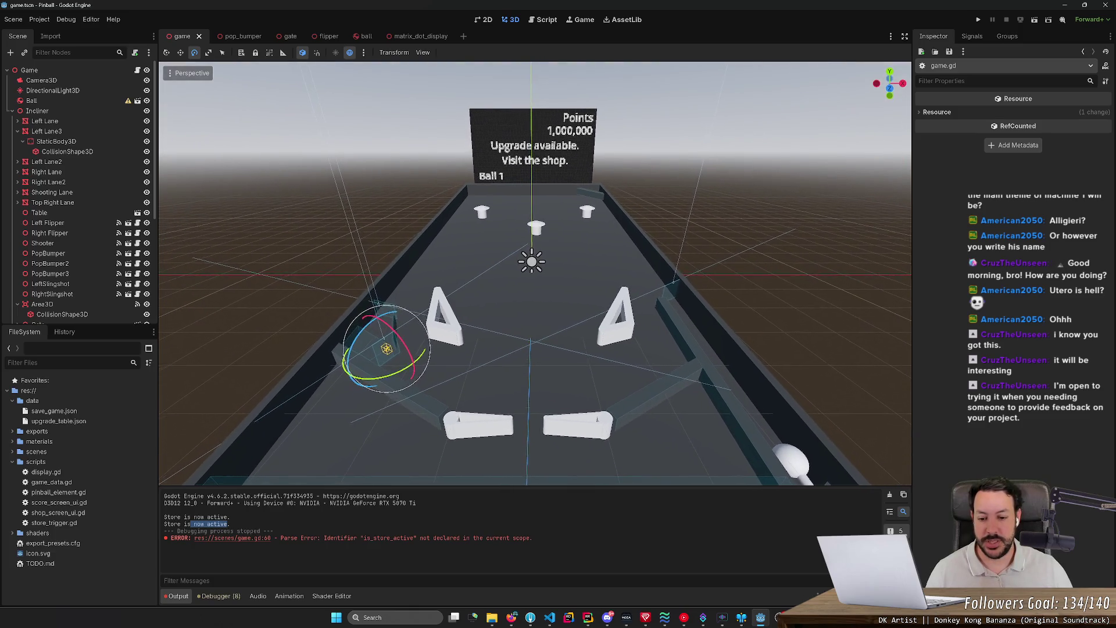
drag(535, 157, 541, 155)
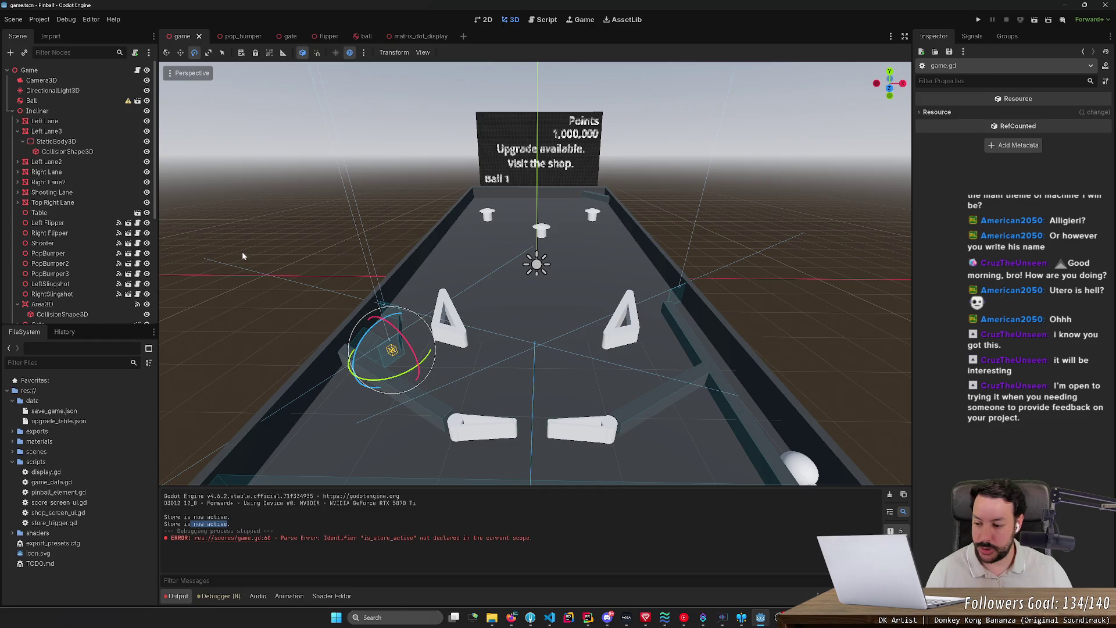
click(299, 271)
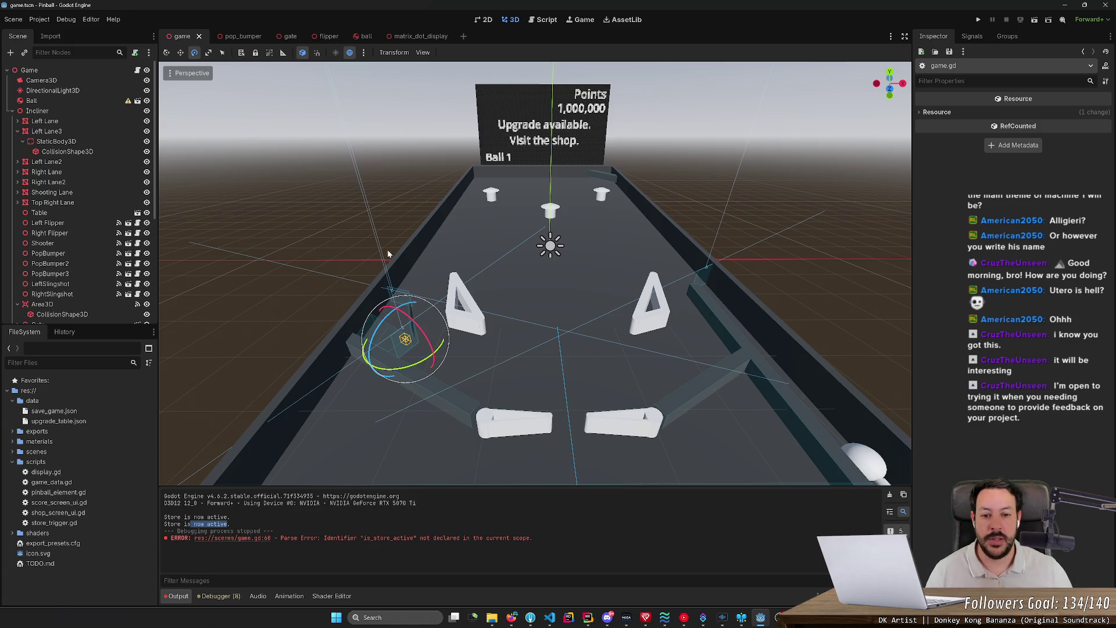
drag(500, 221, 443, 217)
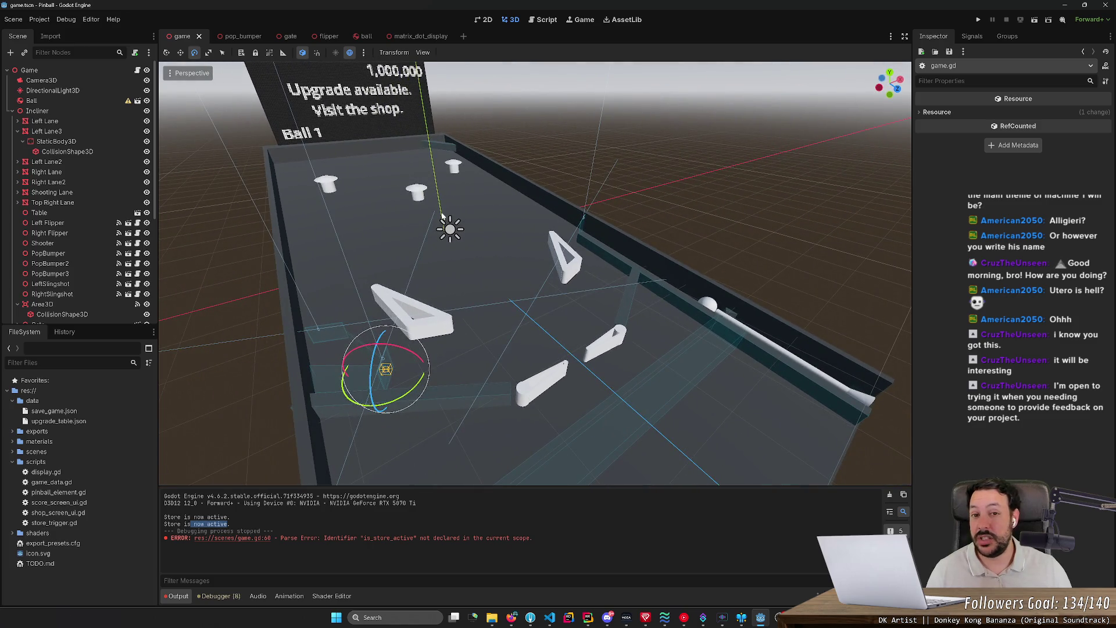
mouse_move(442, 216)
mouse_down()
mouse_move(410, 209)
mouse_move(447, 214)
mouse_move(448, 228)
mouse_up()
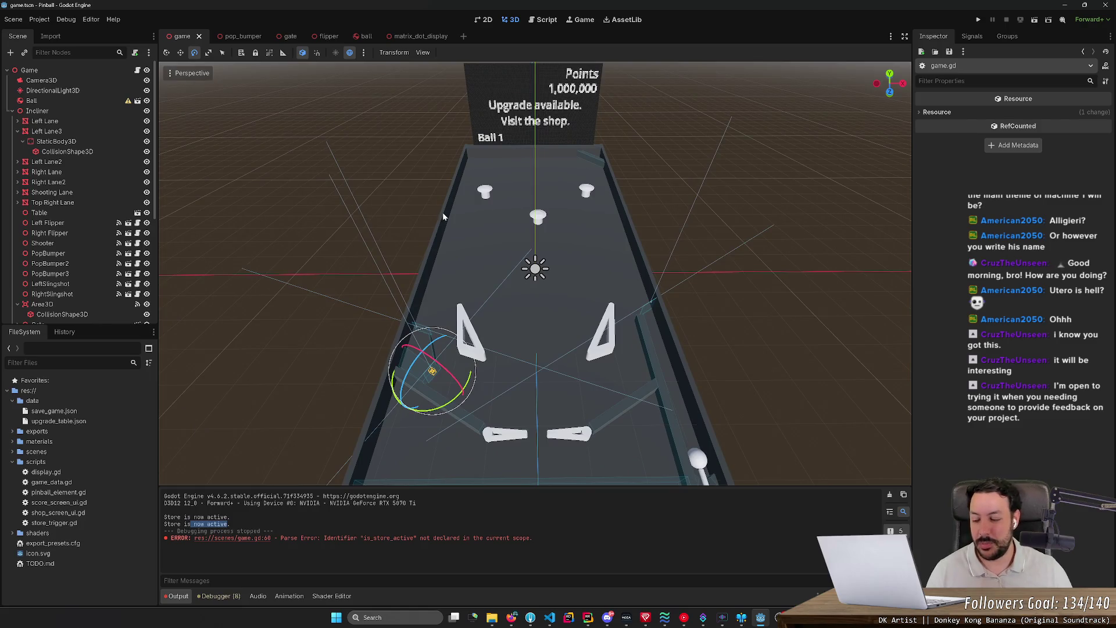
mouse_move(442, 214)
mouse_down()
mouse_move(446, 259)
mouse_move(493, 229)
mouse_up()
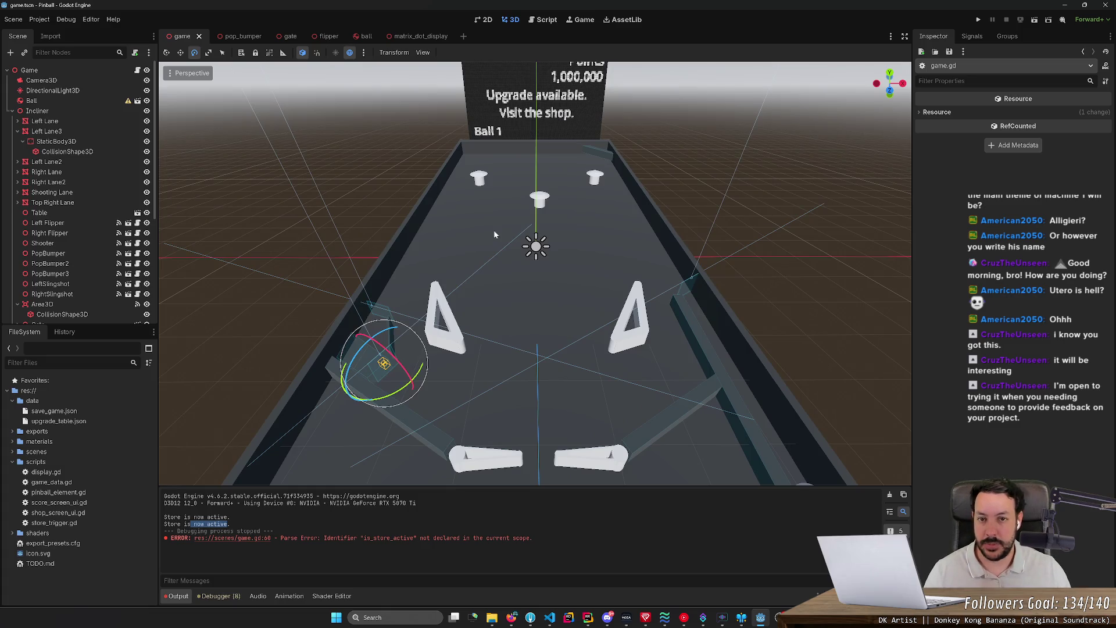
mouse_move(494, 229)
mouse_down()
mouse_move(499, 207)
mouse_move(493, 229)
mouse_up()
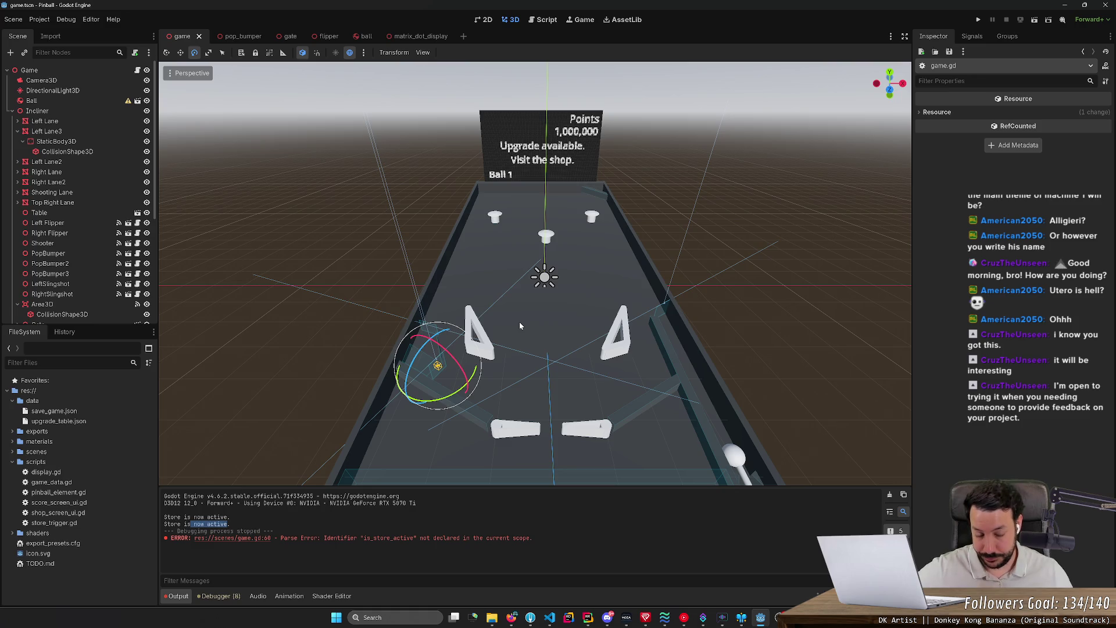
drag(518, 322, 500, 294)
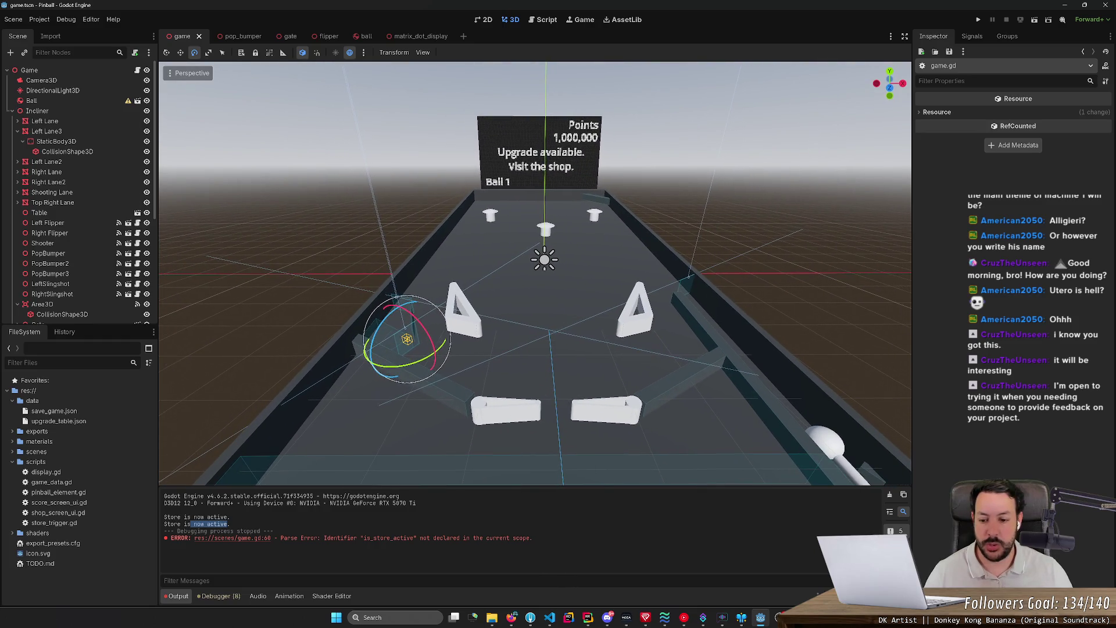
Fly the 3D camera over the pinball table's bumpers, slingshots and score sign, then return to game.gd
scroll(500, 294, up, 2)
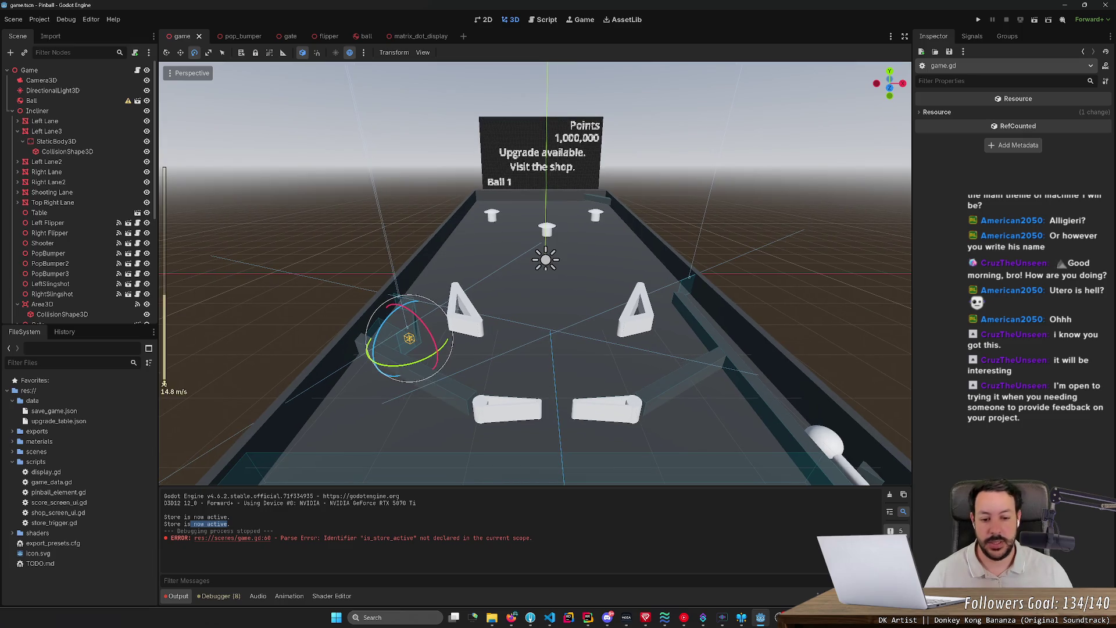
drag(500, 294, 496, 291)
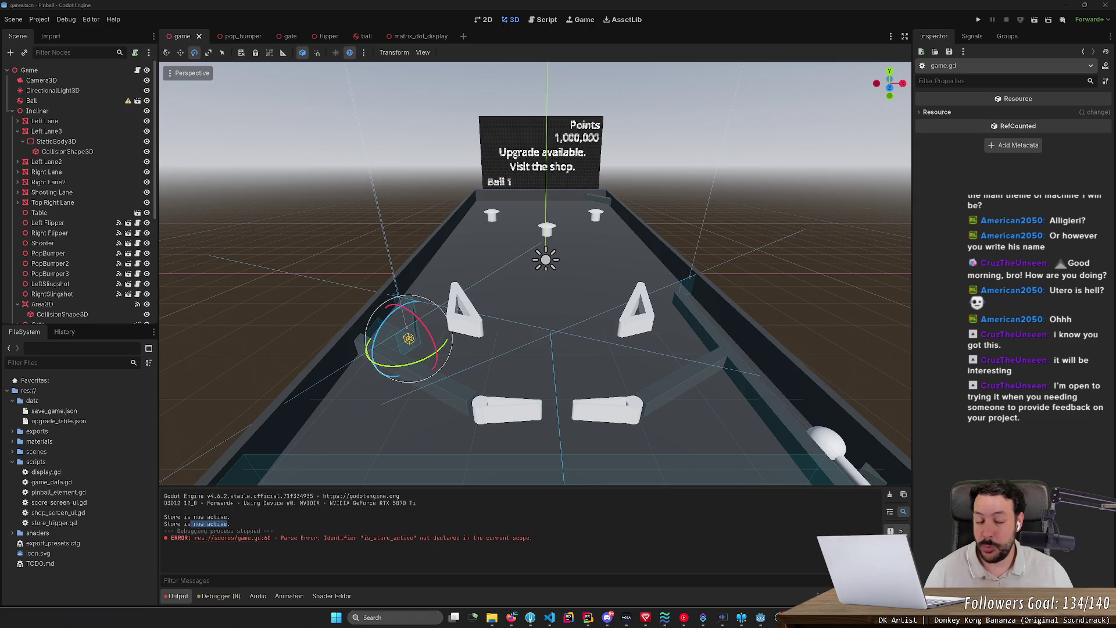
click(156, 346)
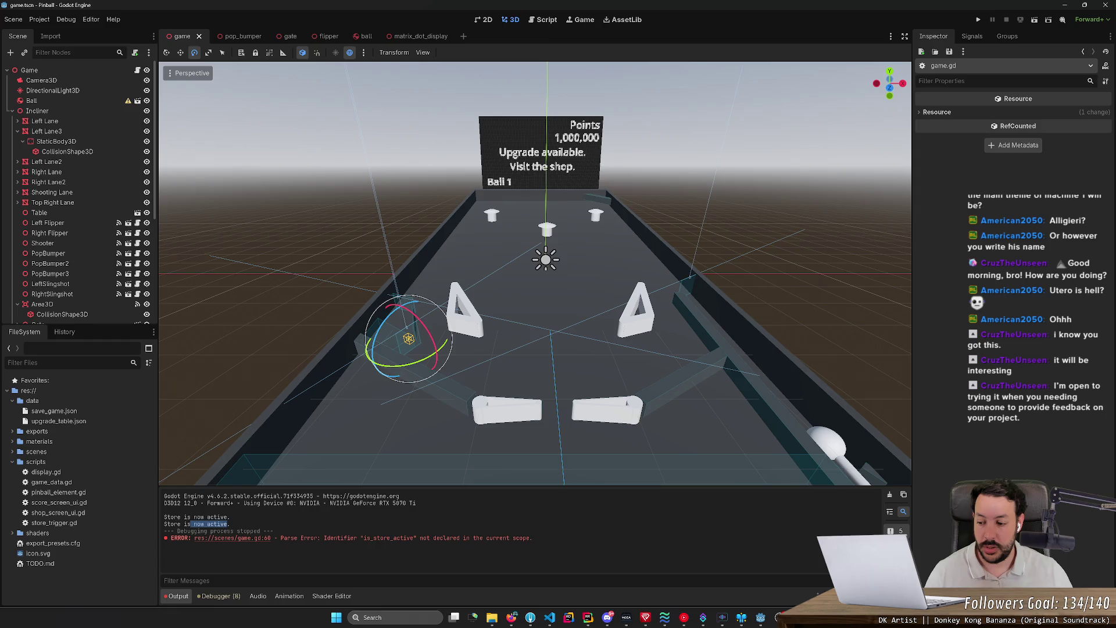
scroll(487, 249, down, 2)
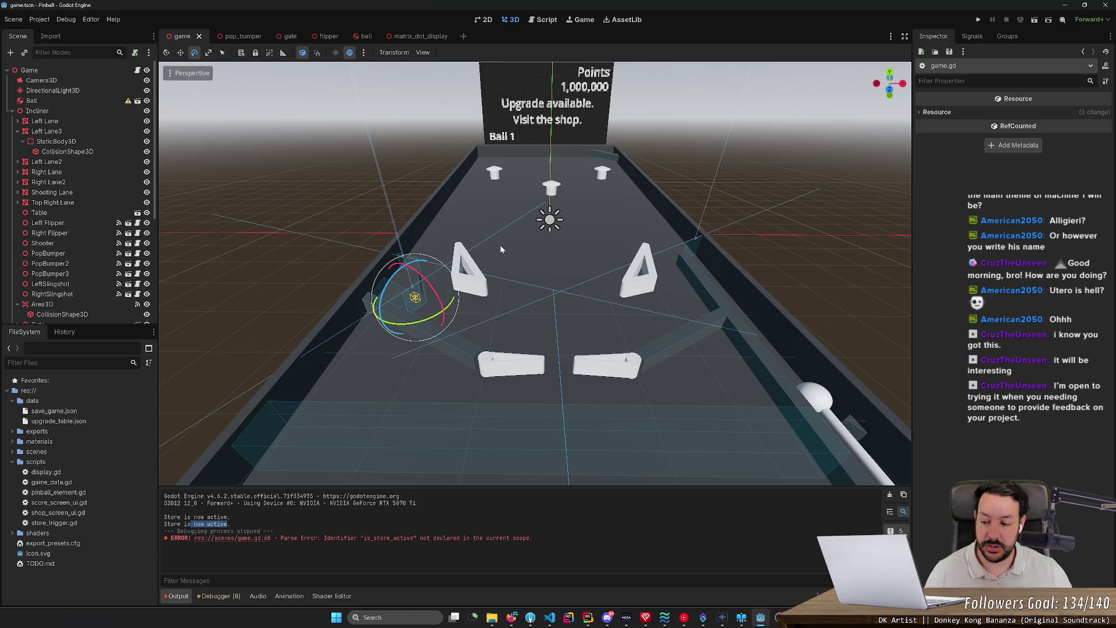
scroll(538, 234, up, 3)
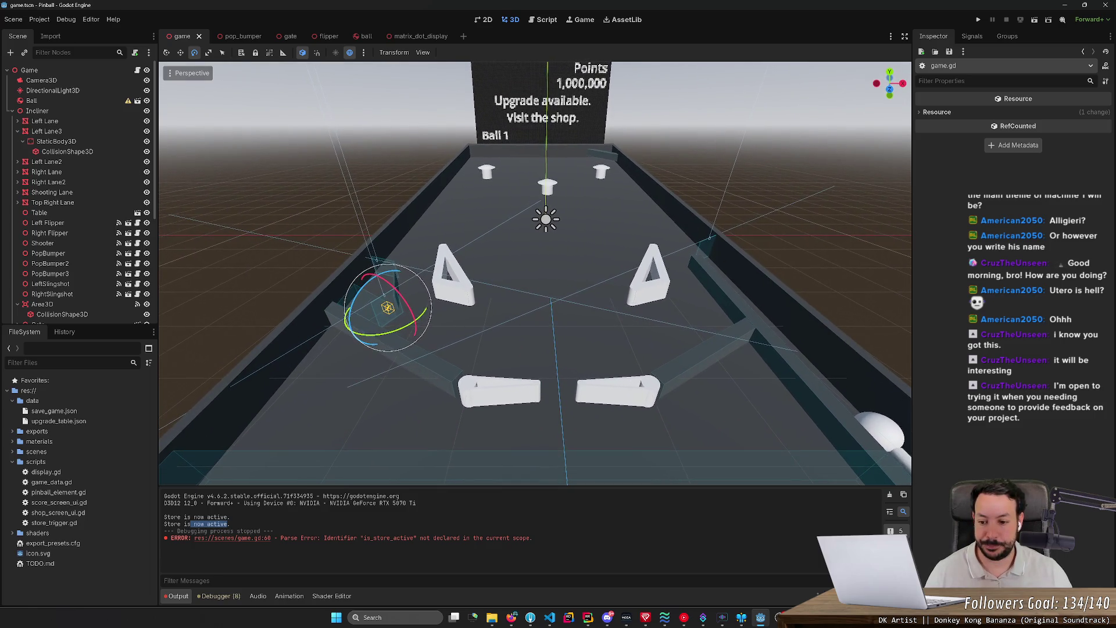
scroll(538, 233, down, 3)
scroll(535, 273, up, 4)
key(s)
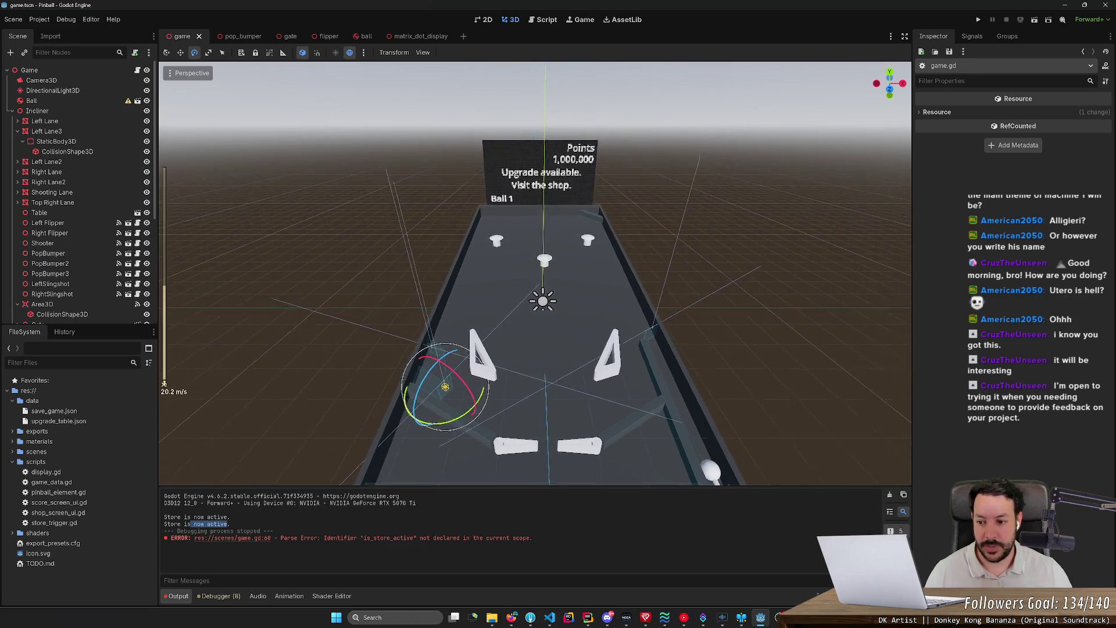
key(w)
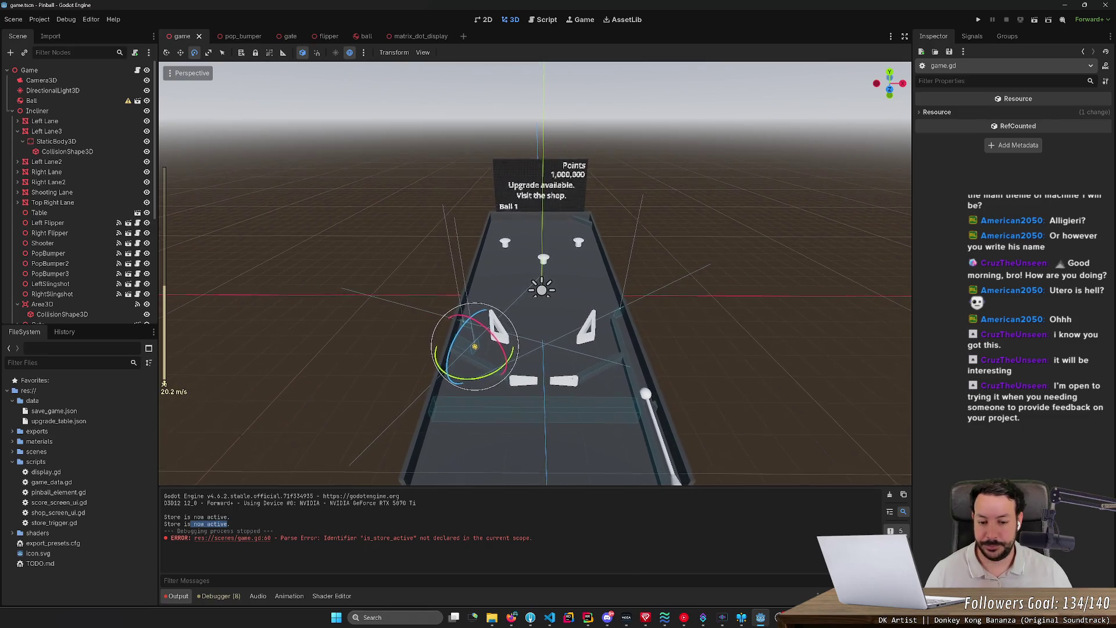
key(w)
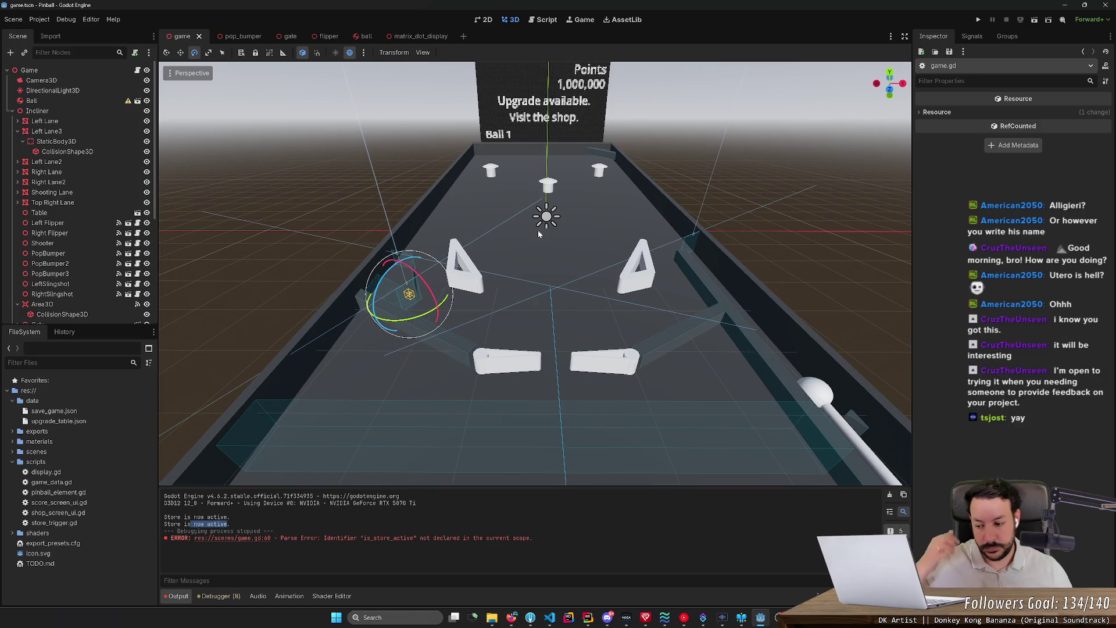
key(s)
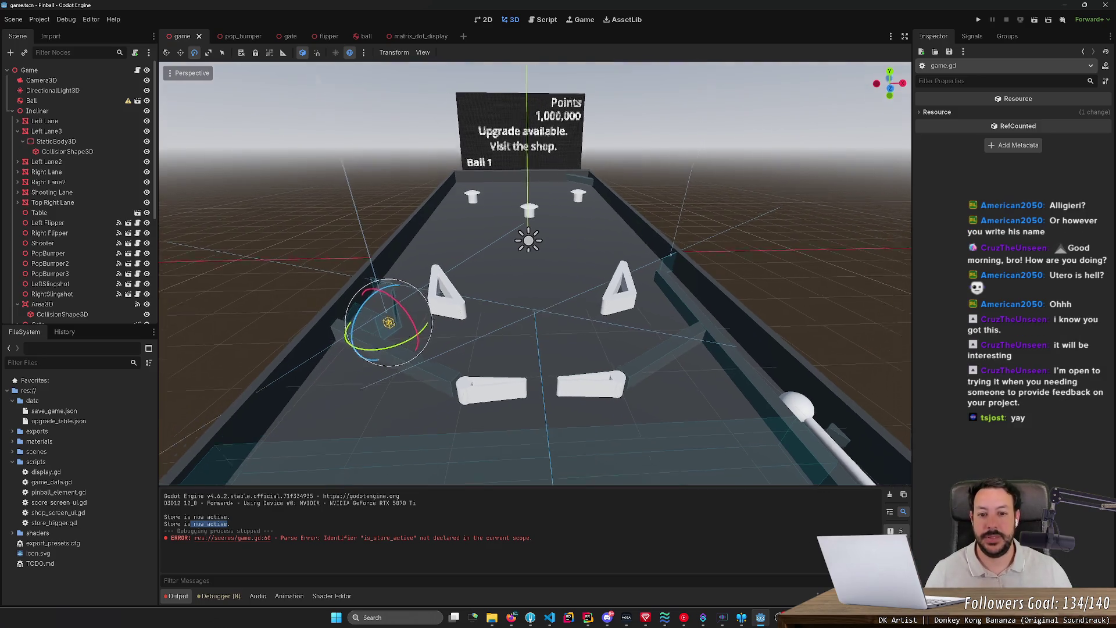
key(w)
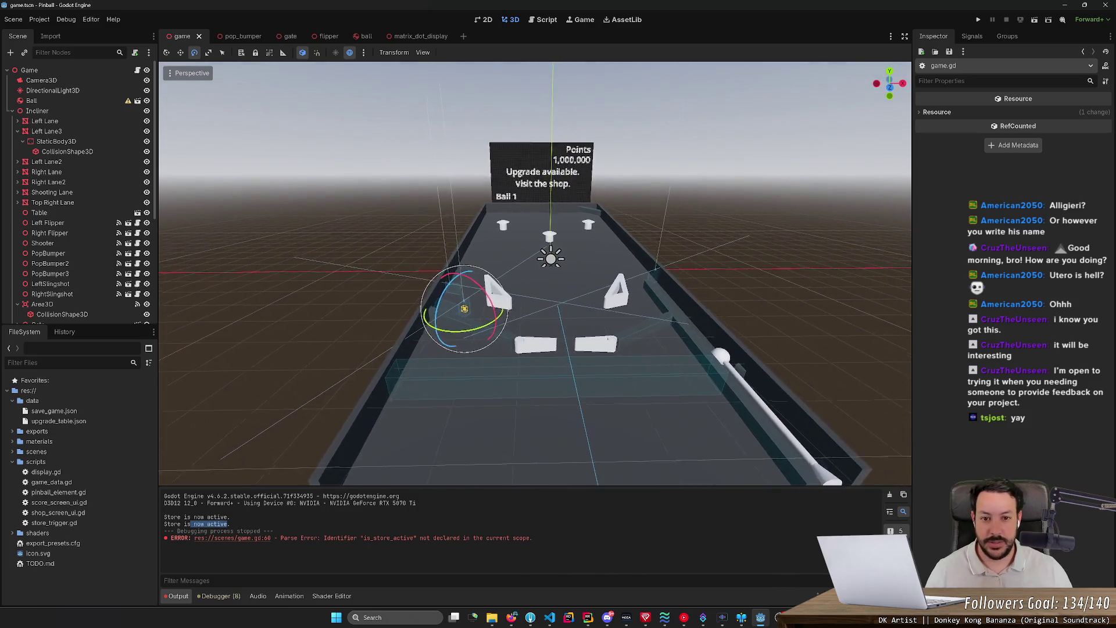
key(w)
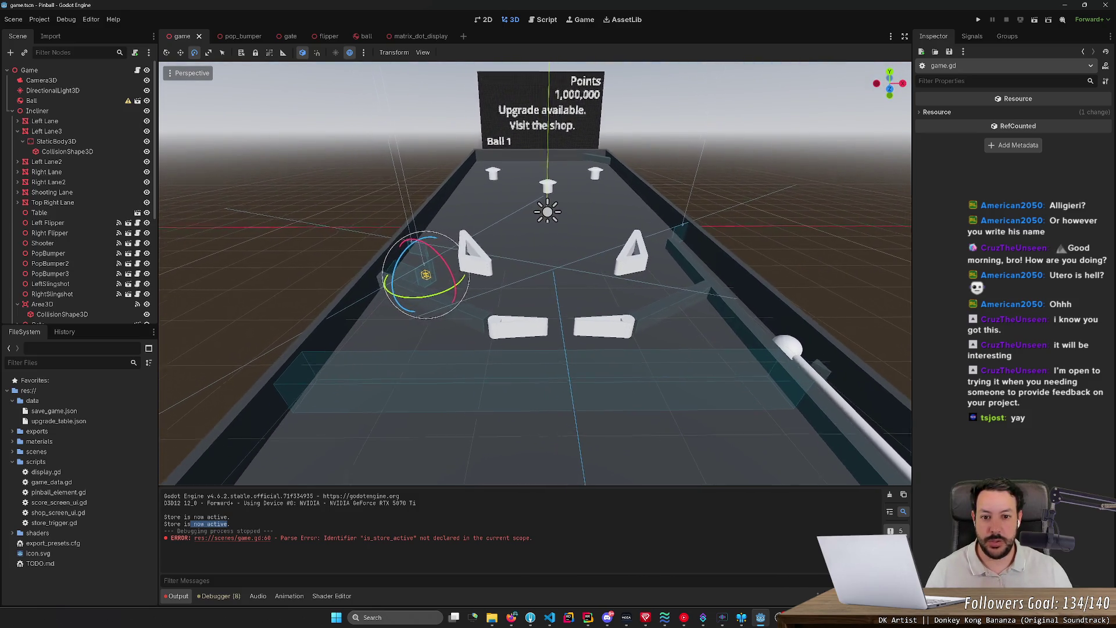
key(s)
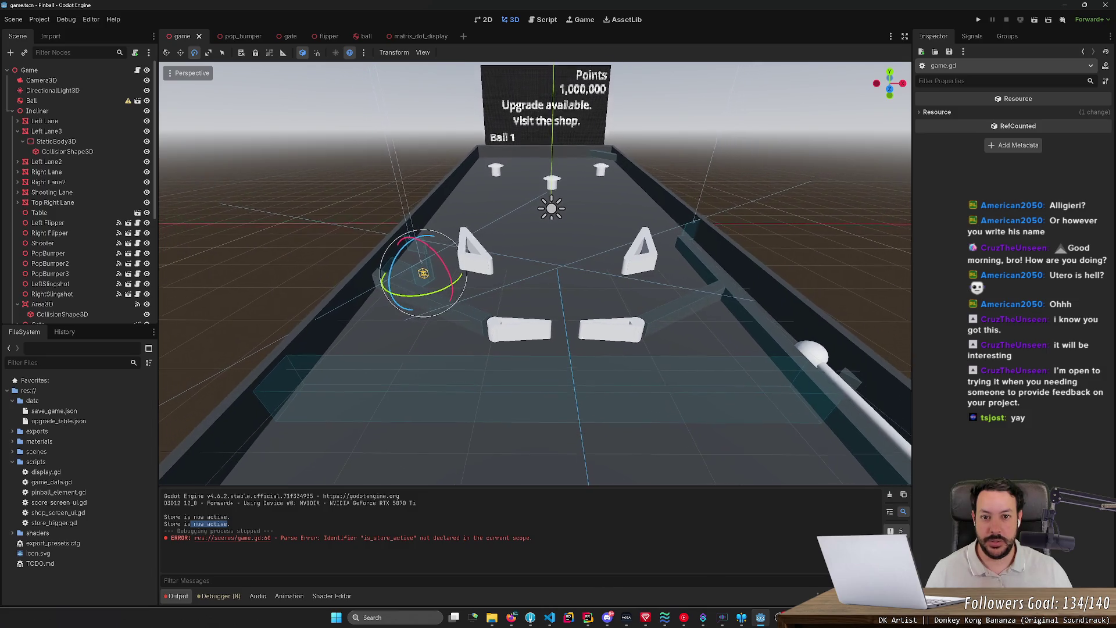
scroll(535, 274, up, 2)
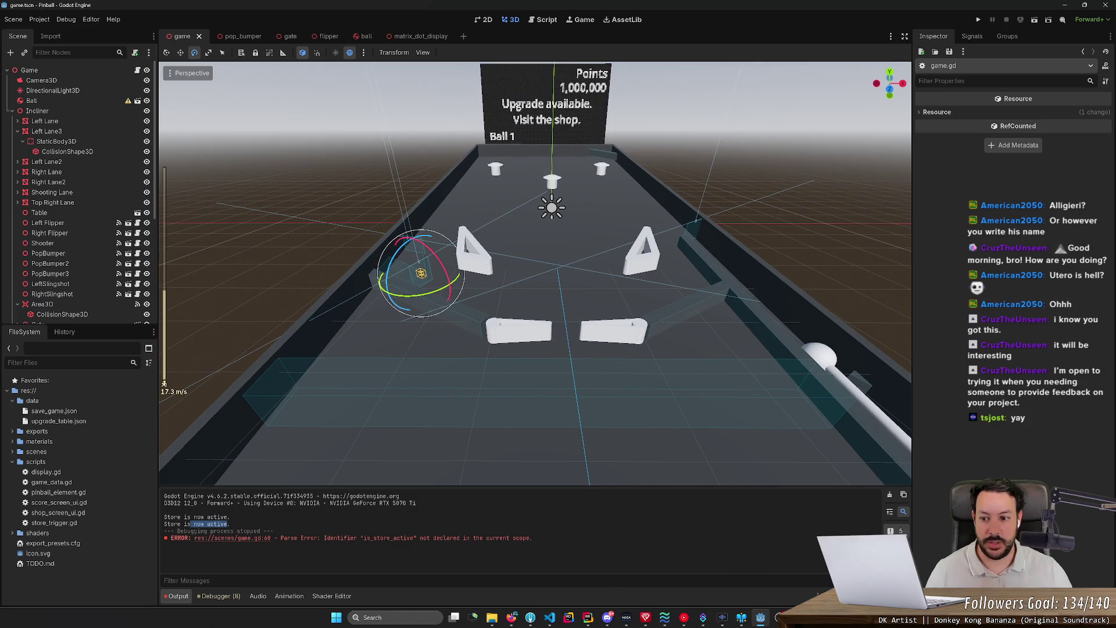
scroll(534, 274, down, 15)
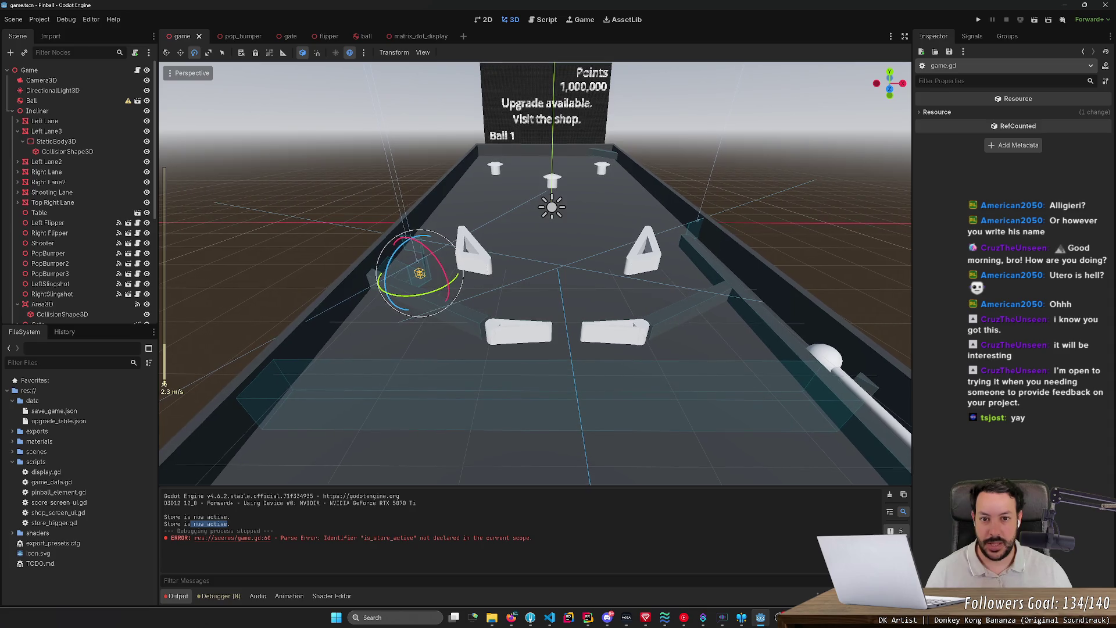
scroll(535, 273, up, 10)
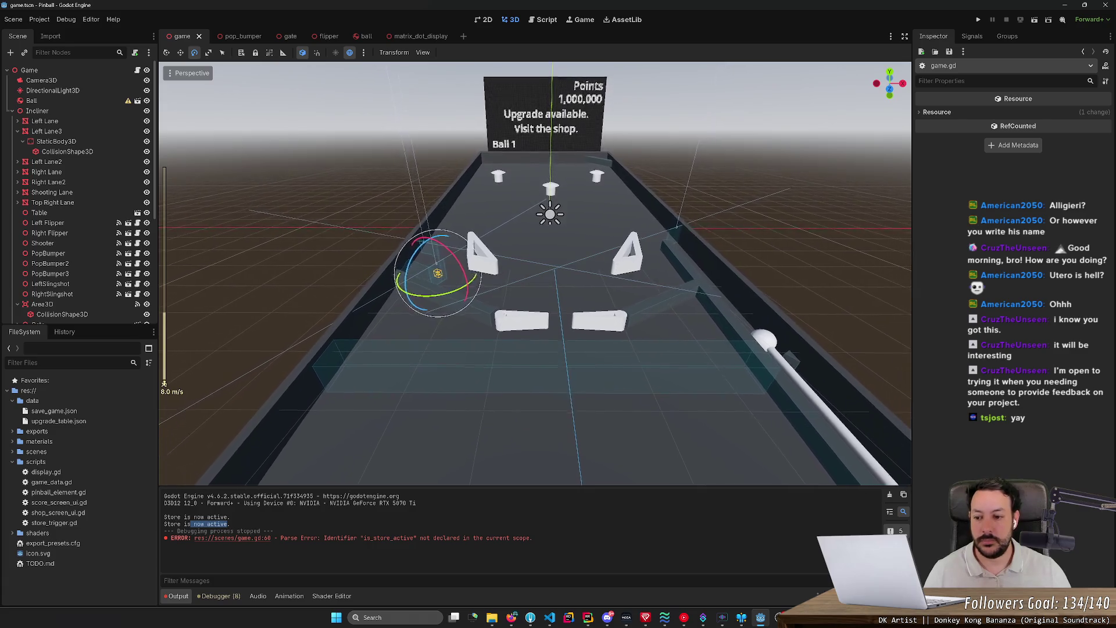
key(s)
key(w)
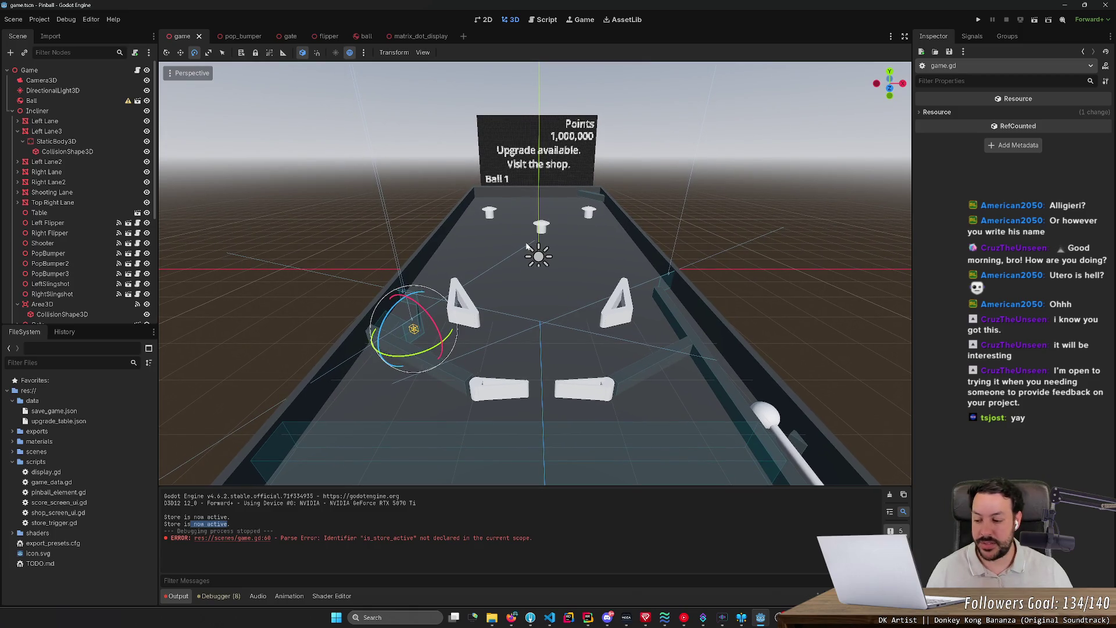
key(a)
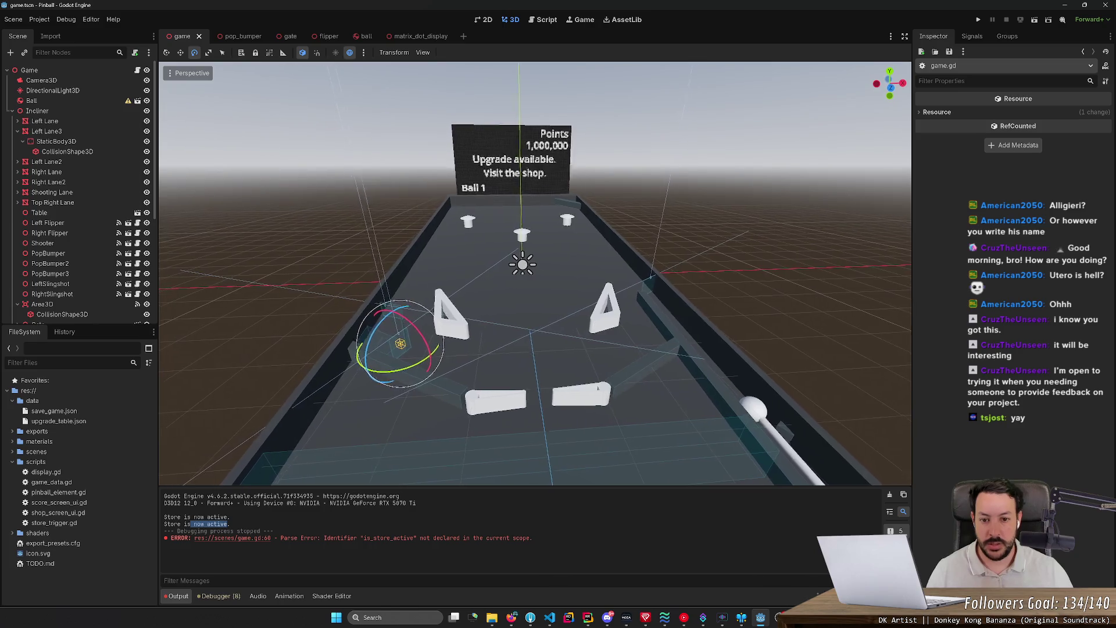
key(d)
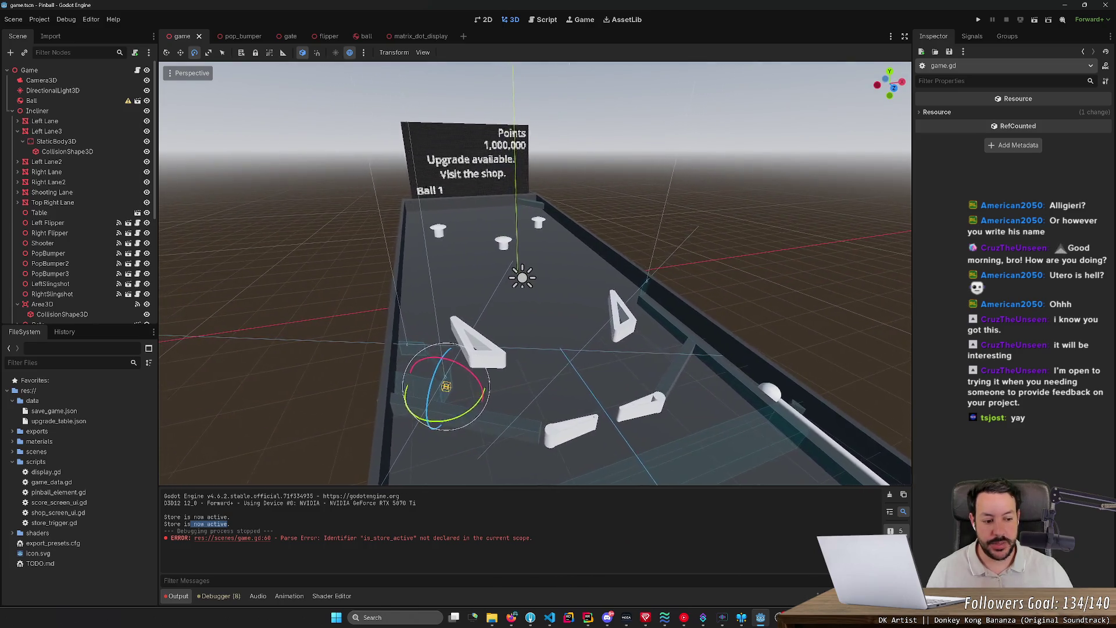
key(w)
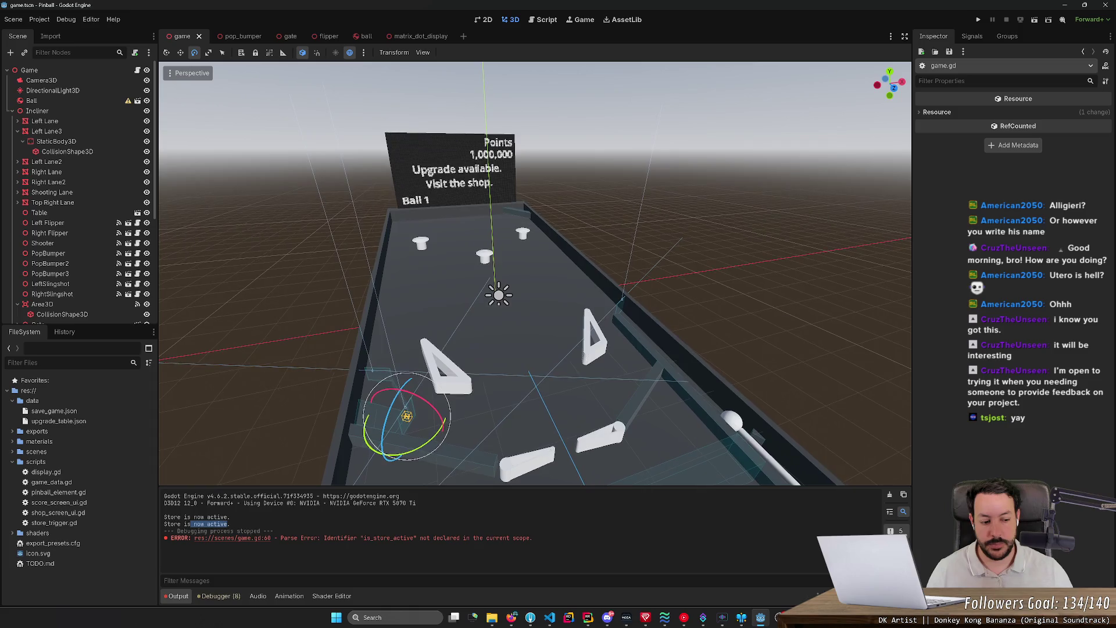
key(w)
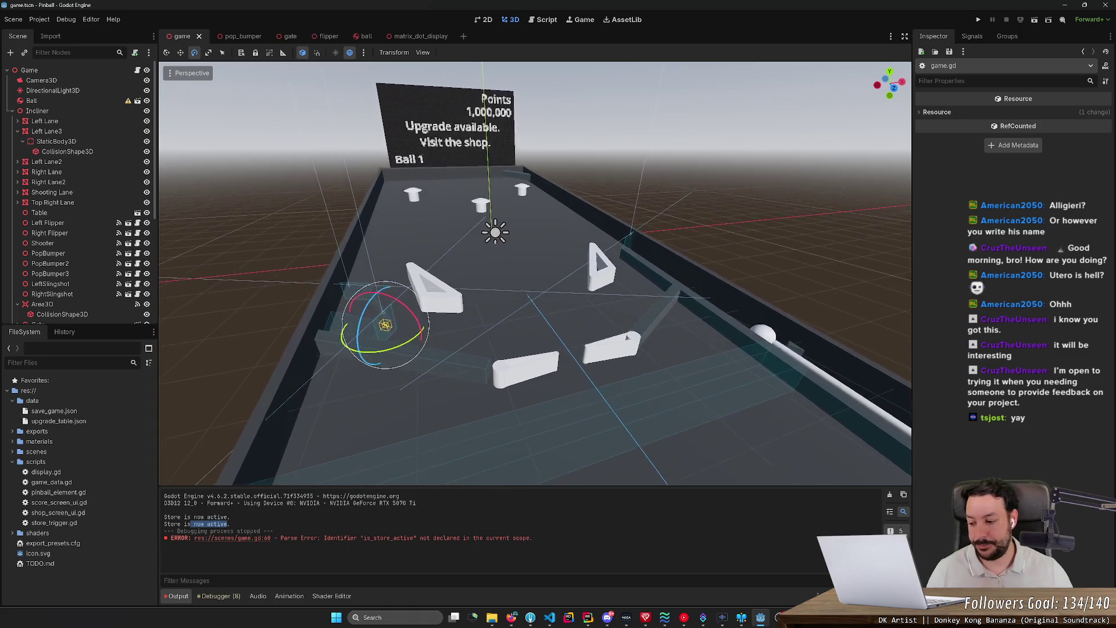
key(s)
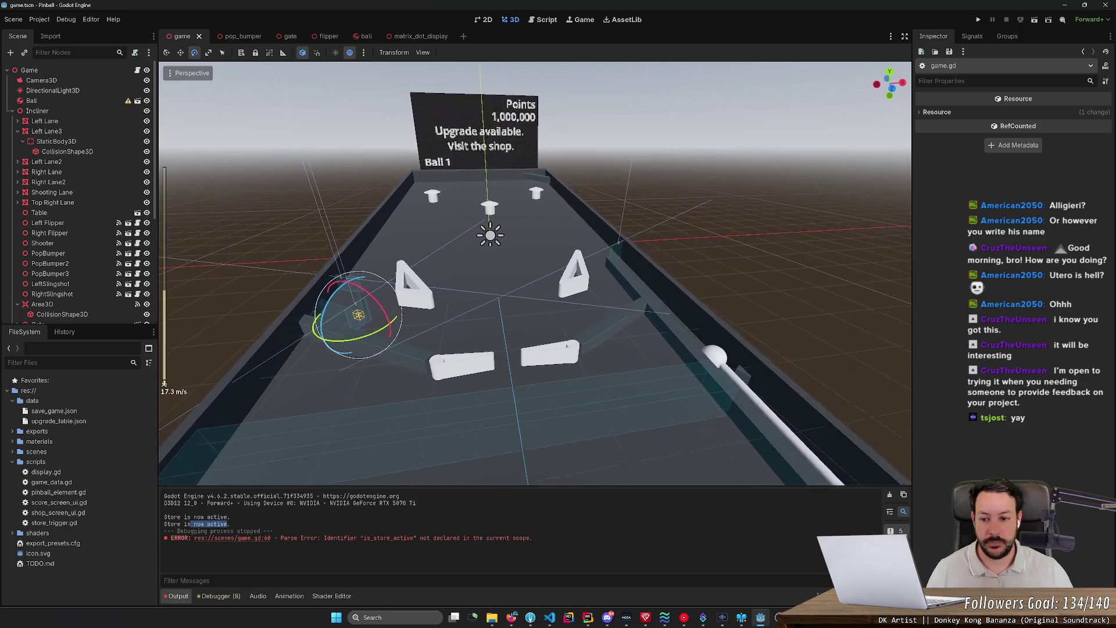
scroll(535, 274, up, 2)
scroll(535, 273, down, 2)
key(w)
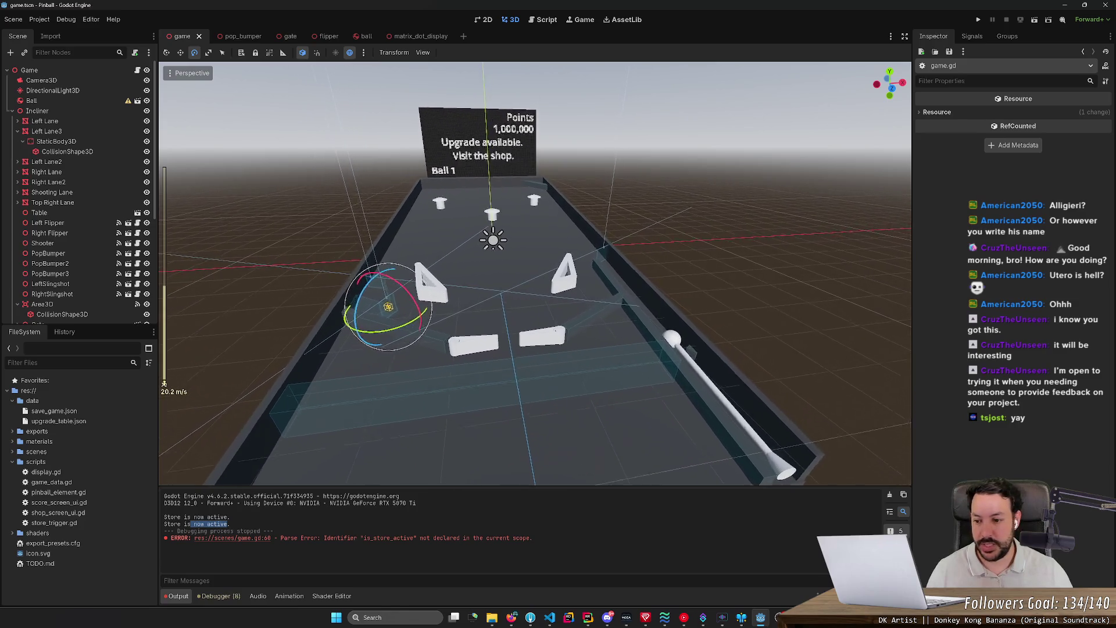
key(s)
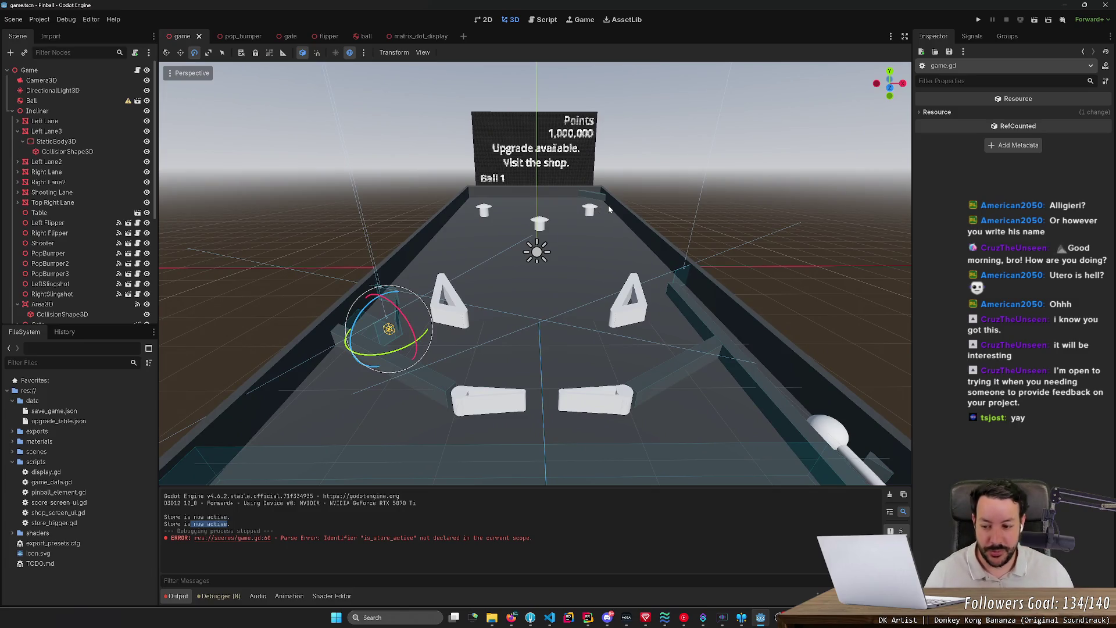
key(s)
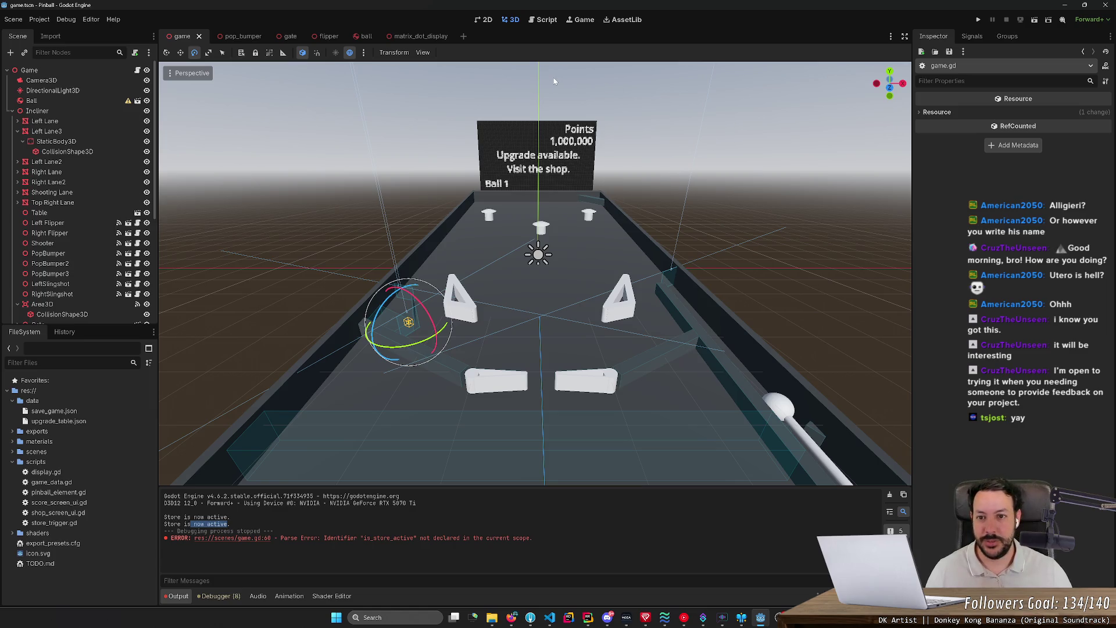
key(w)
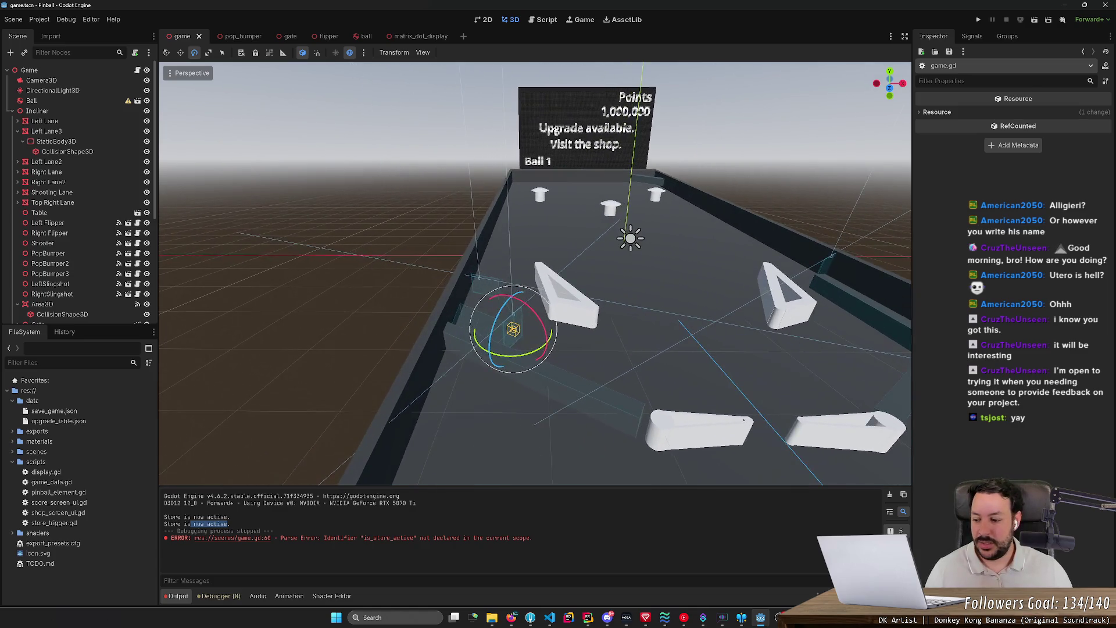
key(w)
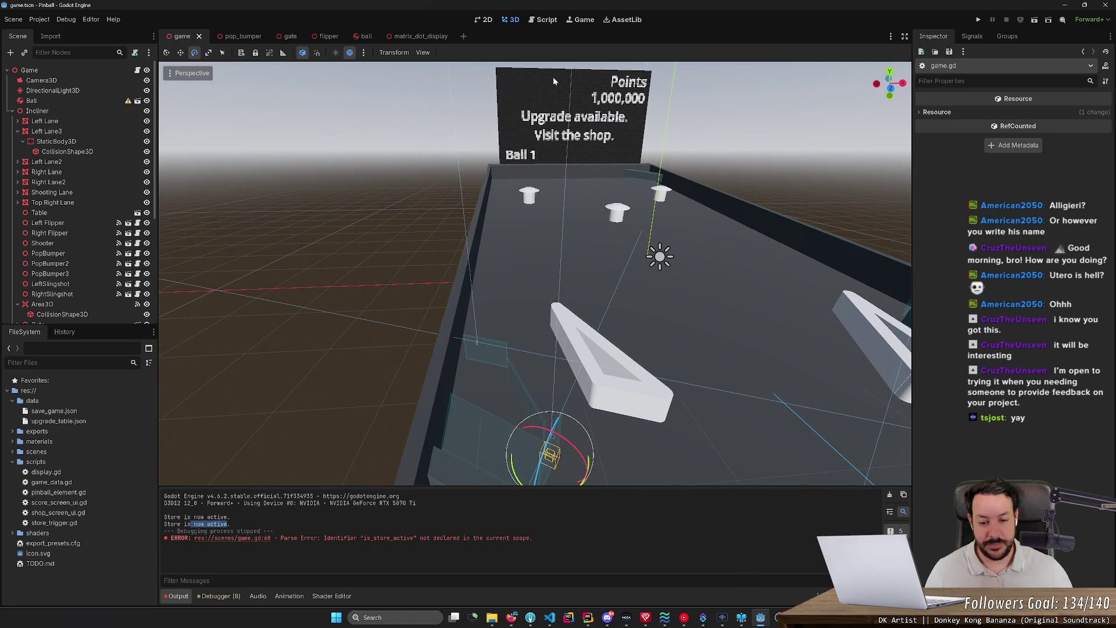
key(s)
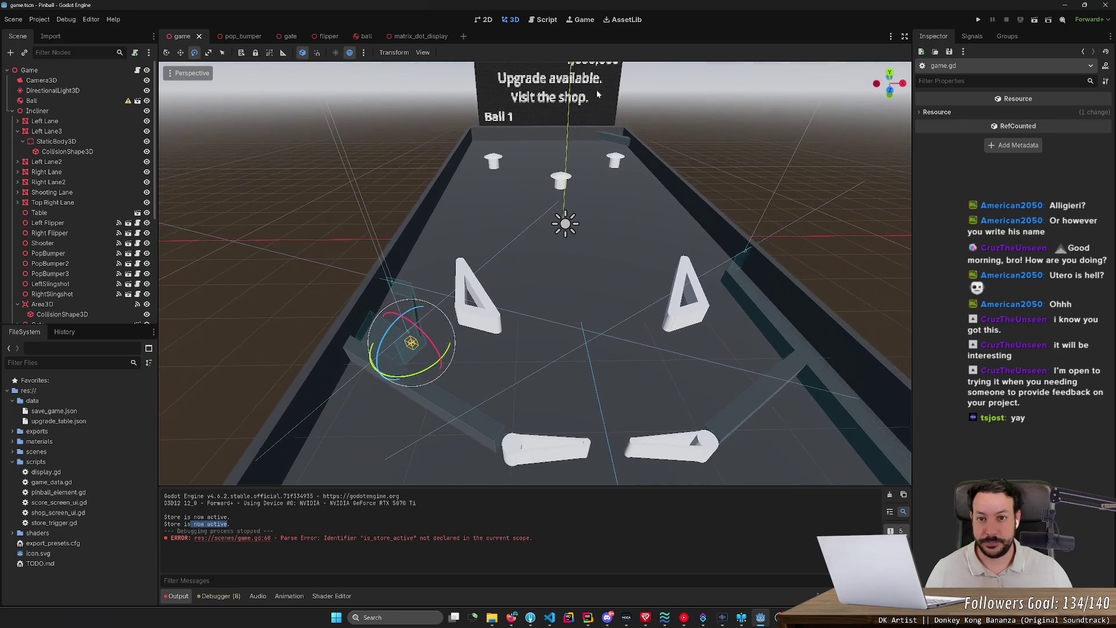
click(543, 22)
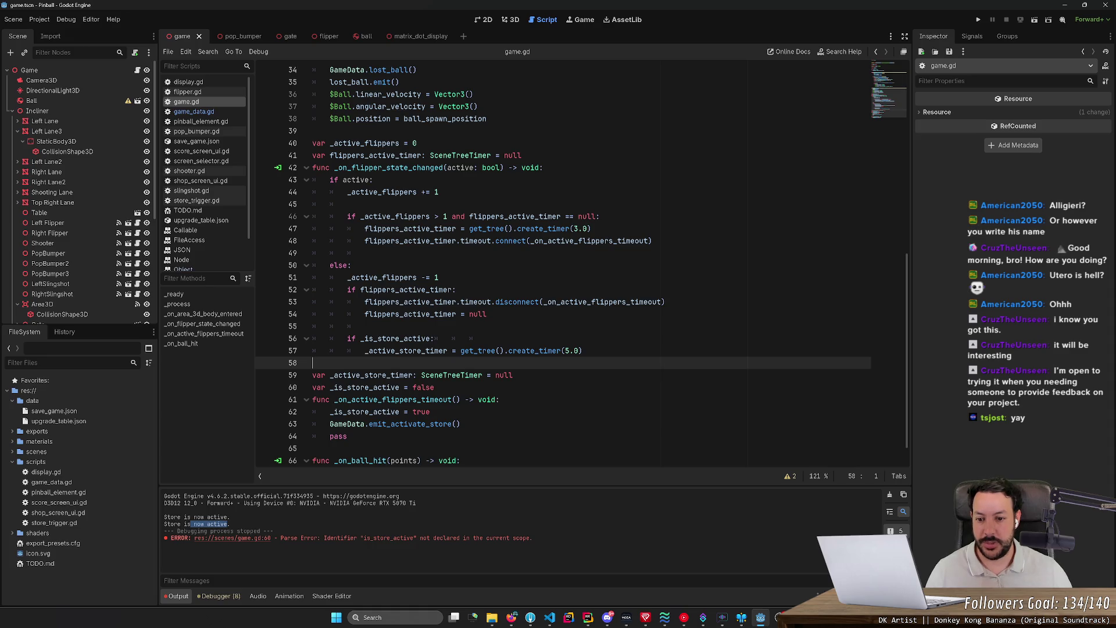
Inspect the _is_store_active check and _active_store_timer creation on lines 56–57
double_click(395, 339)
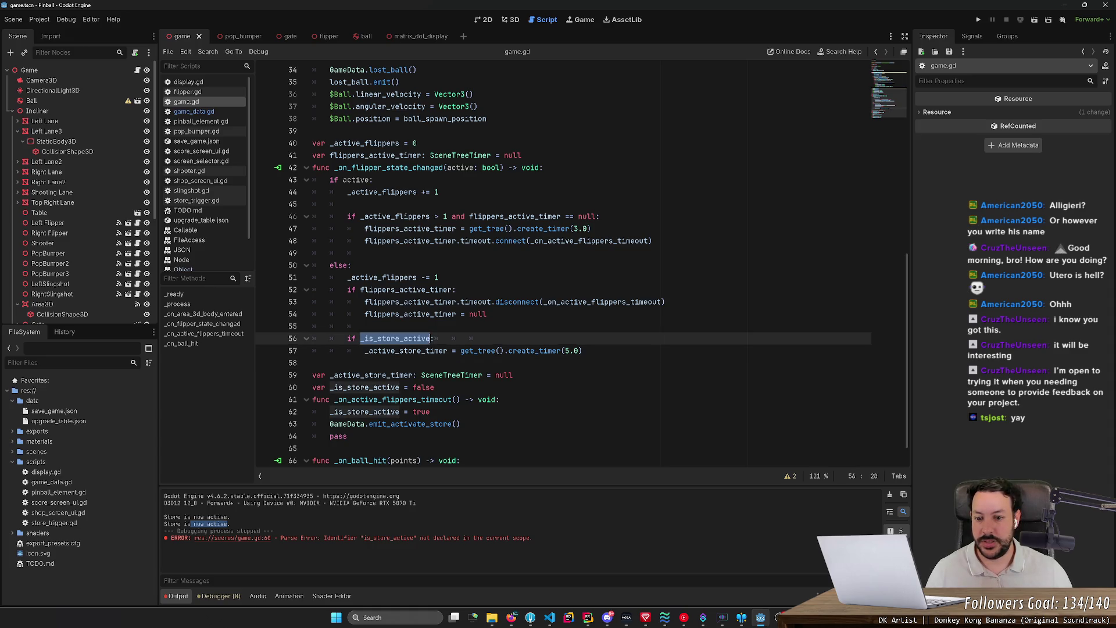
double_click(406, 351)
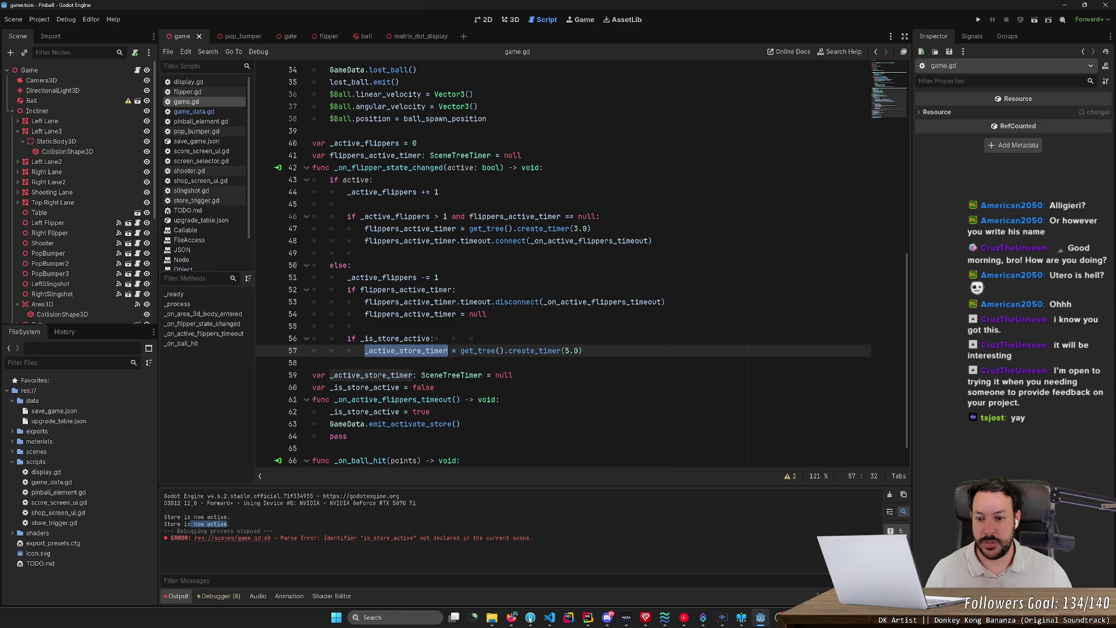
click(583, 350)
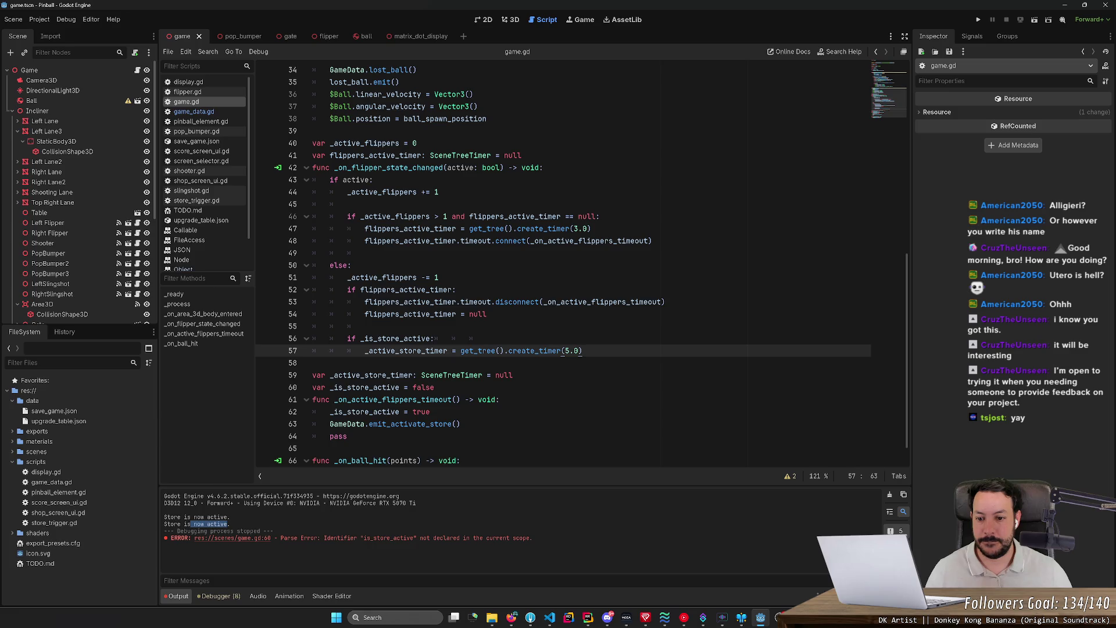
double_click(407, 351)
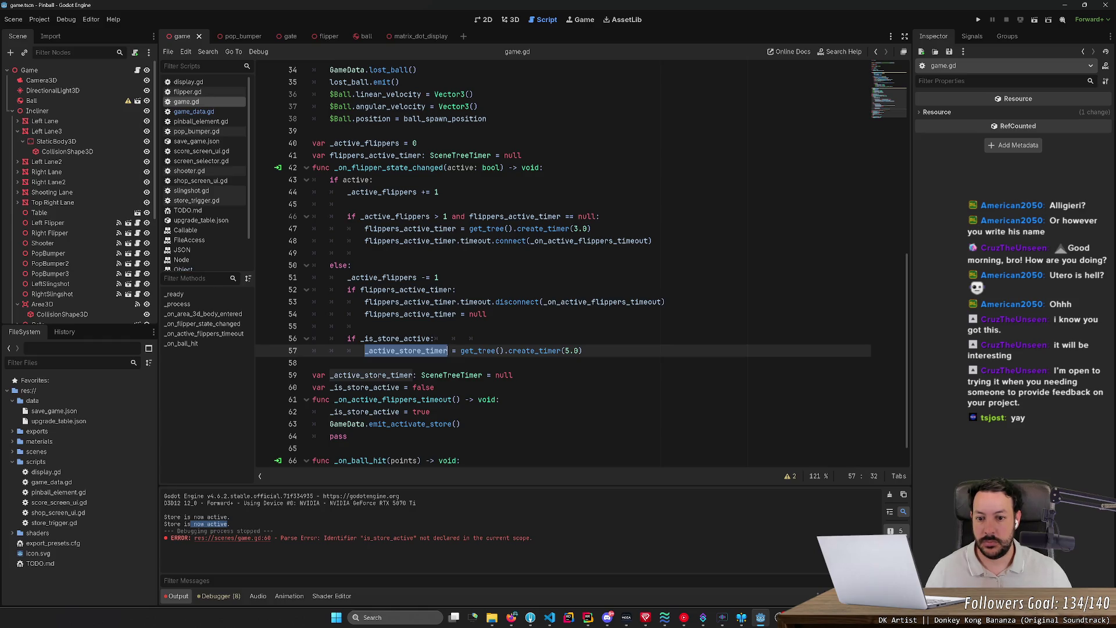
key(Up)
key(Up)
key(Up)
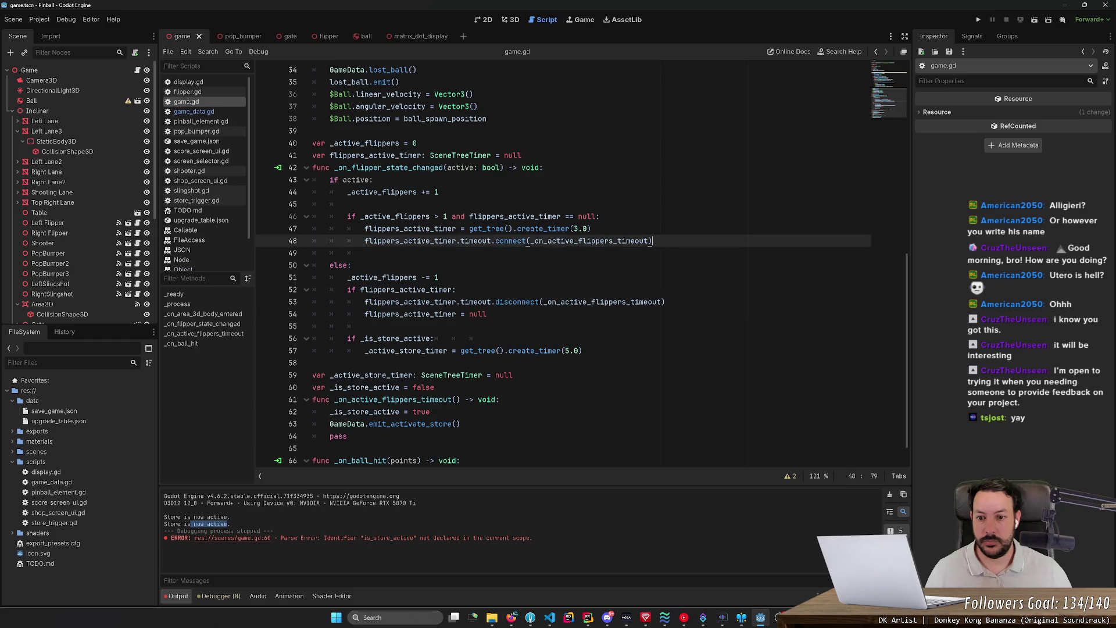
key(End)
key(Return)
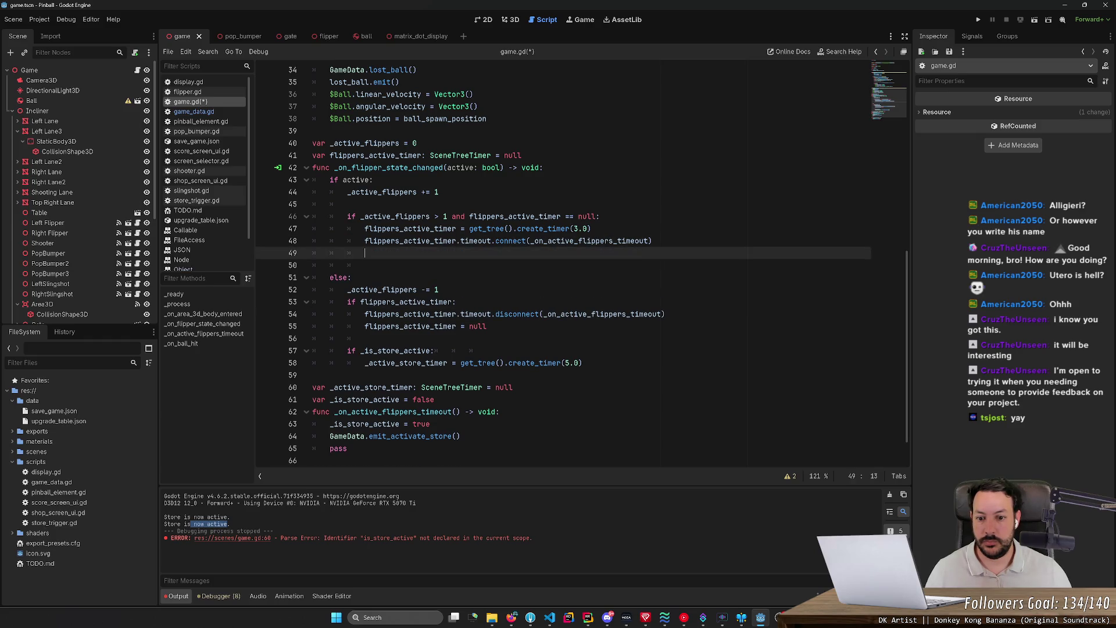
key(ctrl+z)
key(ctrl+z)
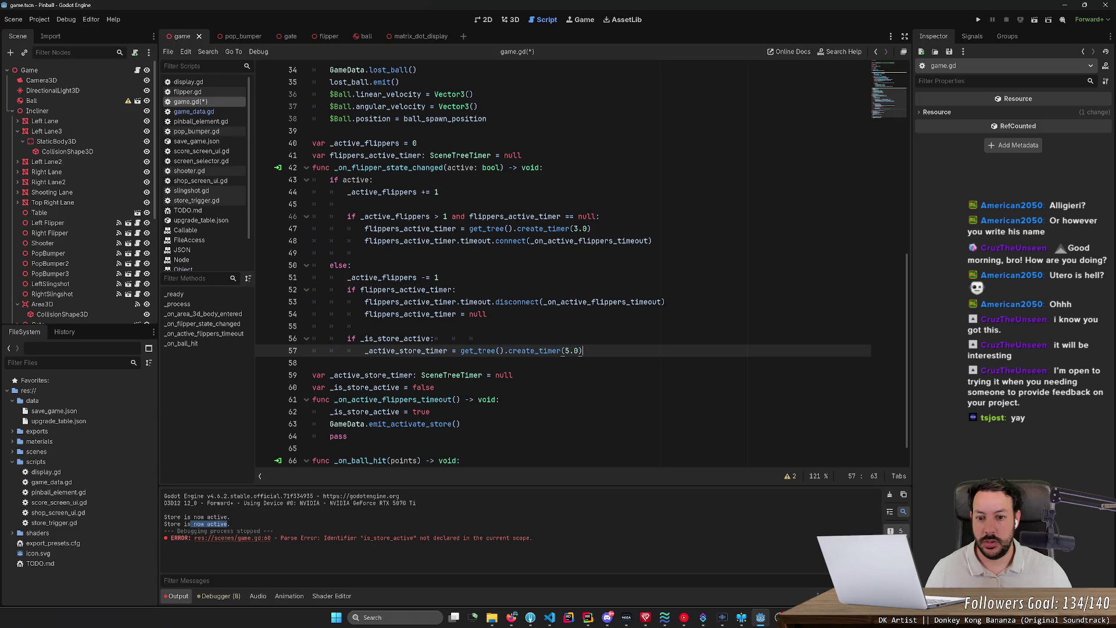
Copy the flippers timeout.connect line below line 57 and retarget it to _active_store_timer
key(Up)
key(Up)
key(Up)
key(End)
key(shift+Up)
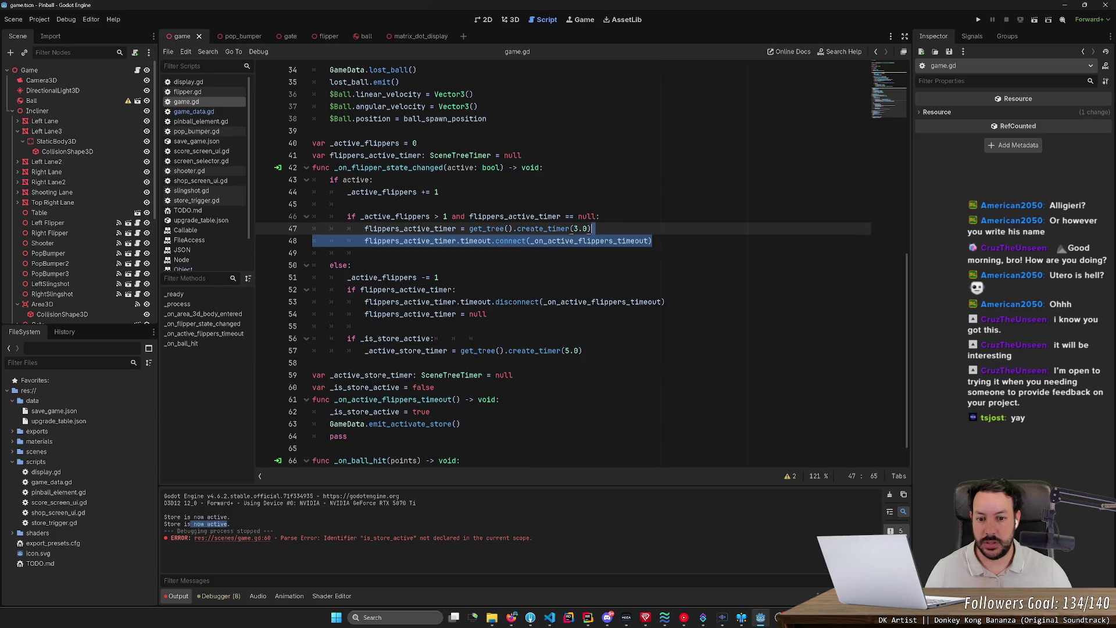
key(ctrl+c)
key(Down)
key(Down)
key(Down)
key(End)
key(ctrl+v)
key(Up)
key(Home)
key(ctrl+shift+Right)
key(ctrl+c)
key(Down)
key(Home)
key(ctrl+shift+Right)
key(ctrl+v)
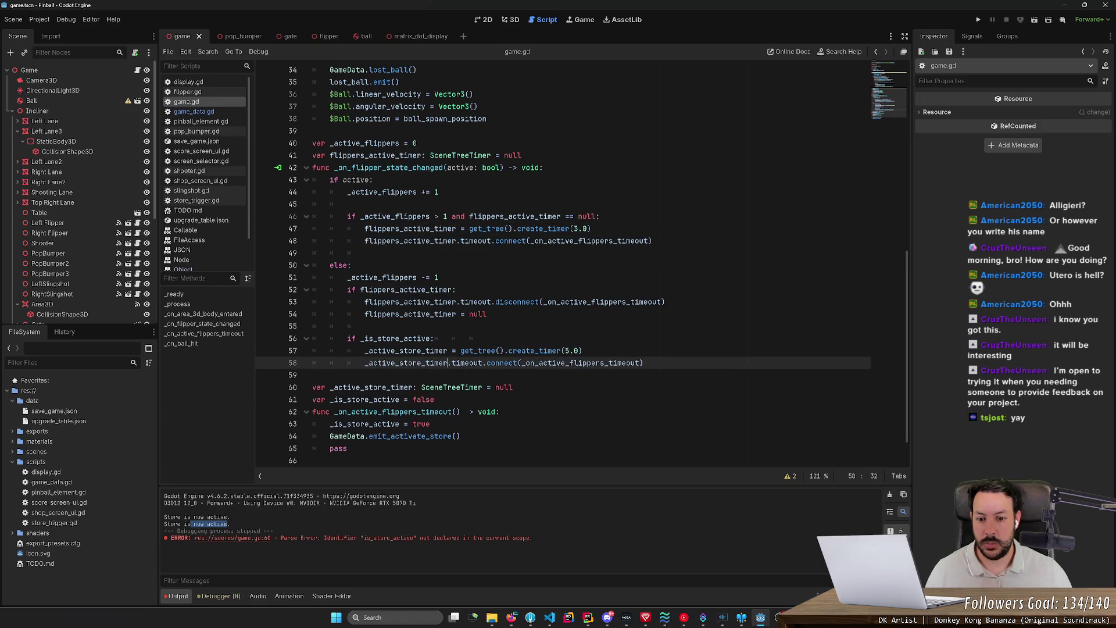
Rename the pasted callback from flippers to _on_active_store_timeout
mouse_move(574, 362)
mouse_down()
mouse_move(597, 363)
mouse_move(568, 363)
mouse_up()
text(store)
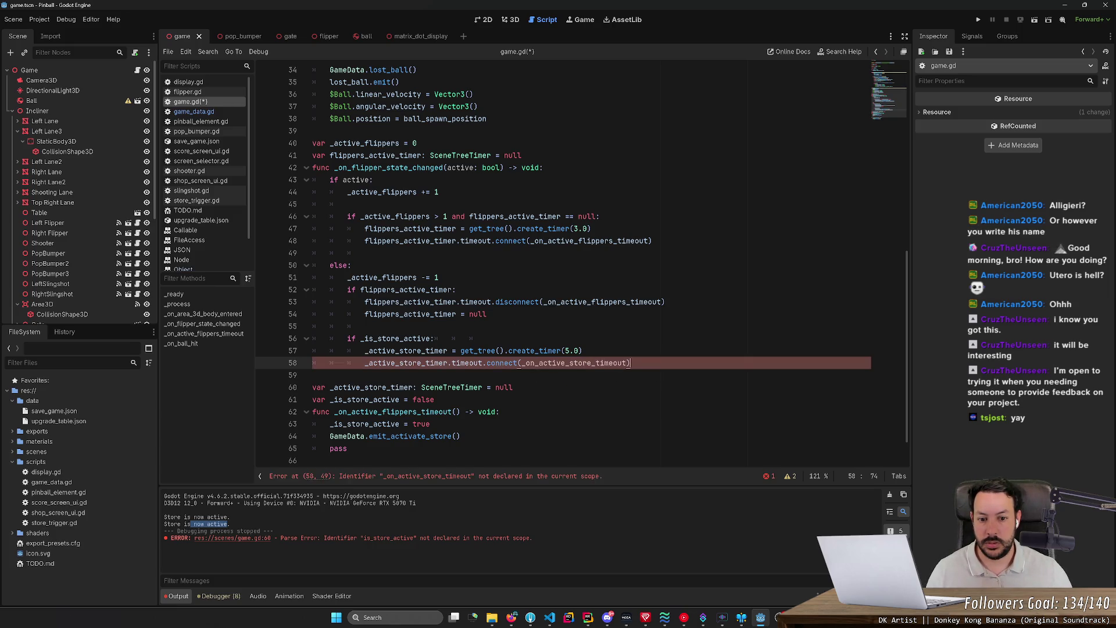
key(shift+Up)
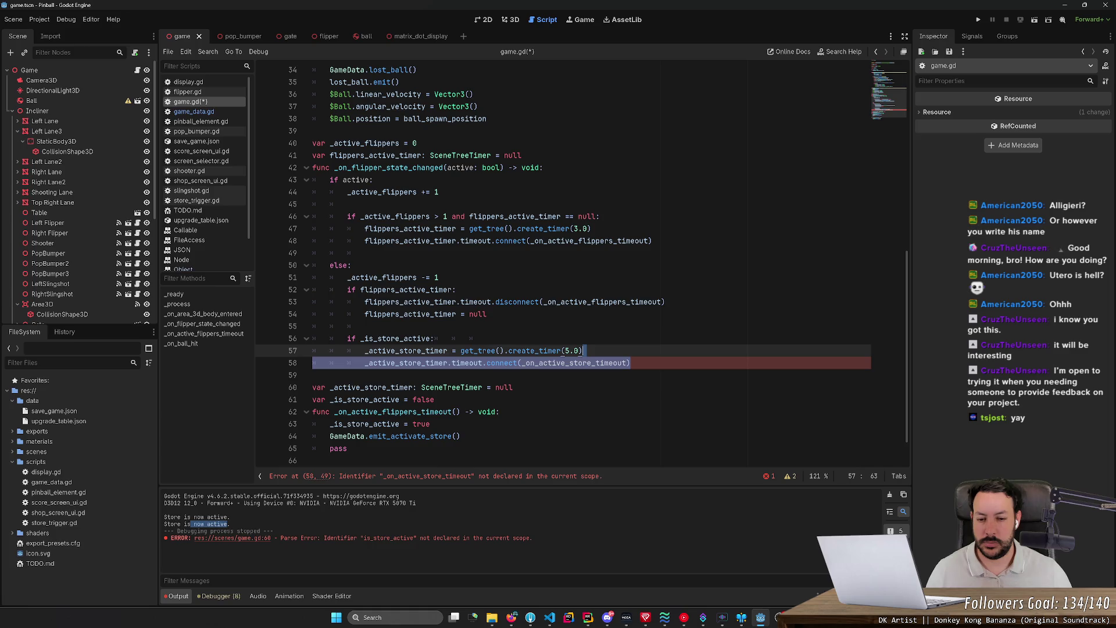
Delete the placeholder pass line from _on_active_flippers_timeout
click(352, 265)
scroll(581, 261, down, 1)
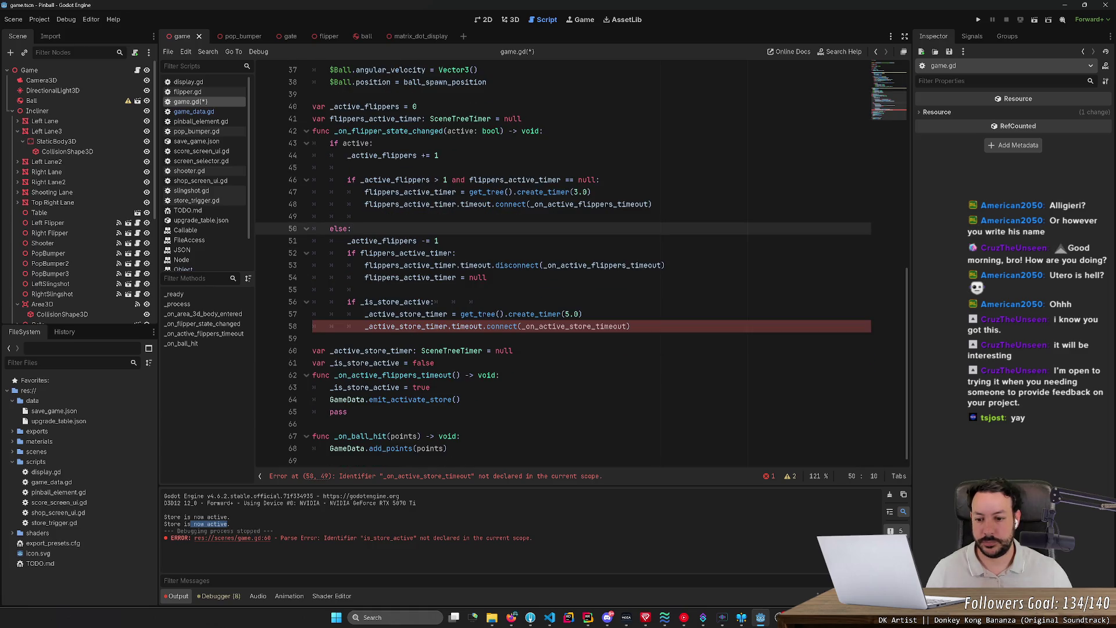
click(347, 412)
key(ctrl+shift+k)
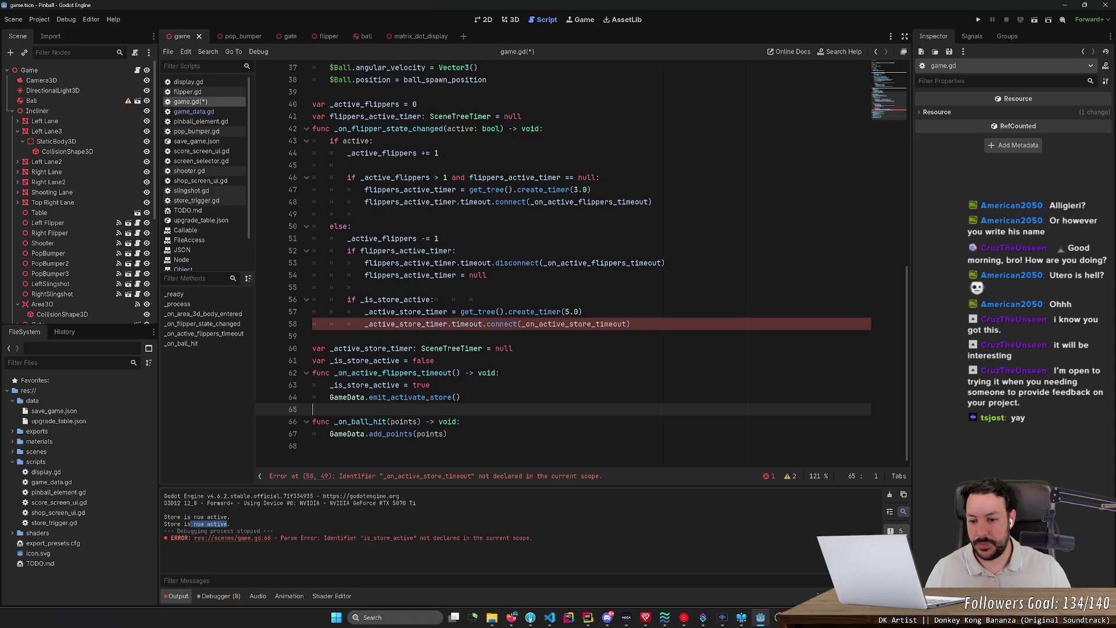
Add 'func _on_active_store_timeout() -> void:' with a pass body and save the script
key(Return)
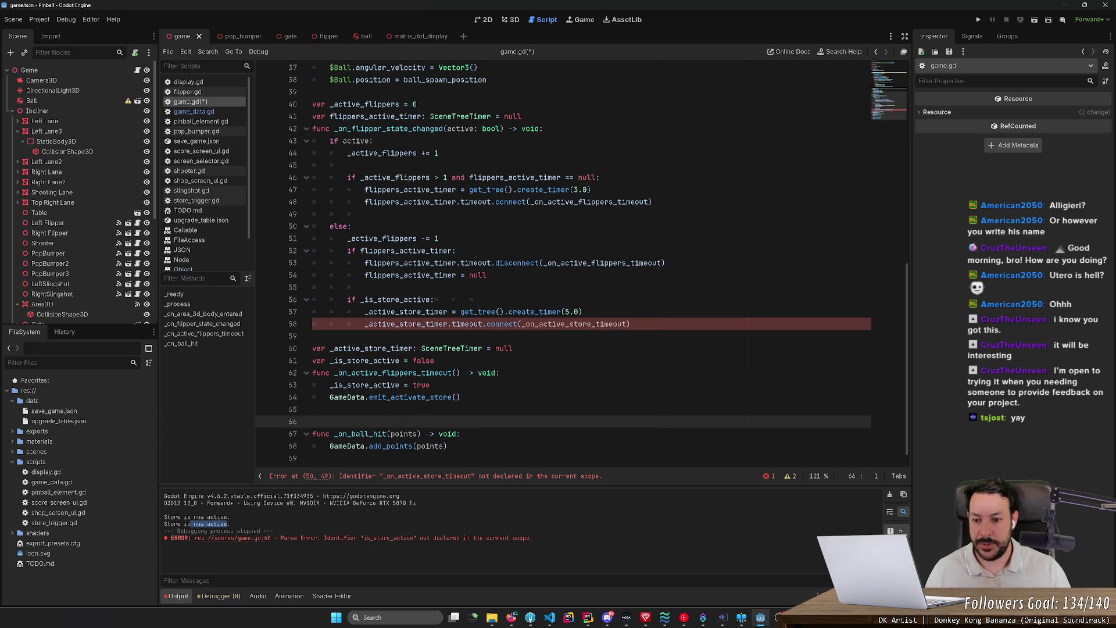
text(func o)
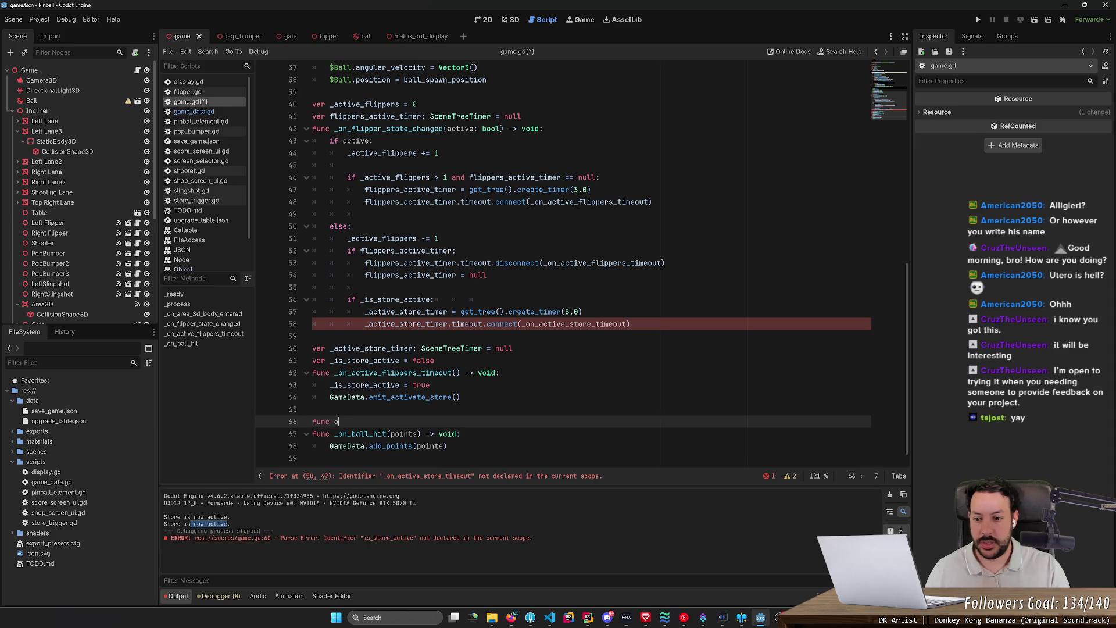
key(BackSpace)
text(_on_active)
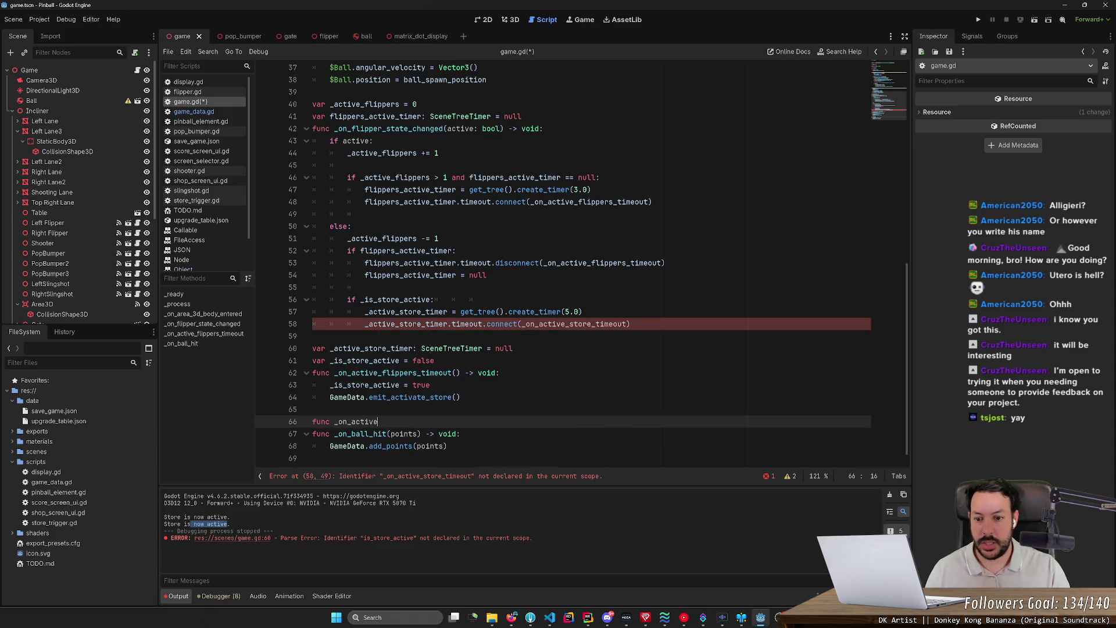
text(_store_timeout)
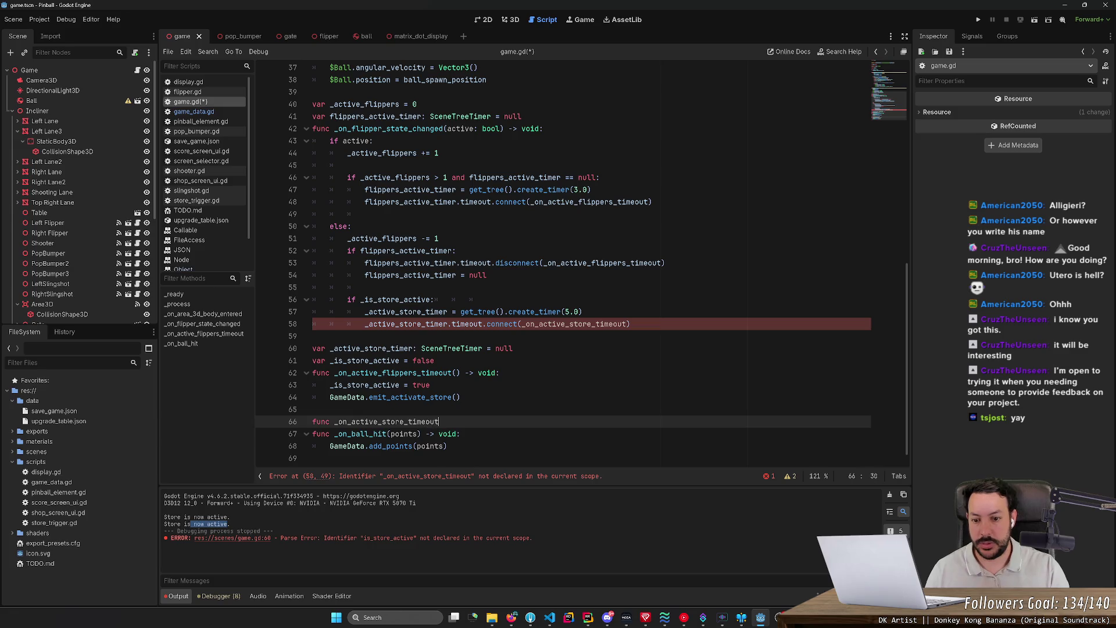
text(() -> void:)
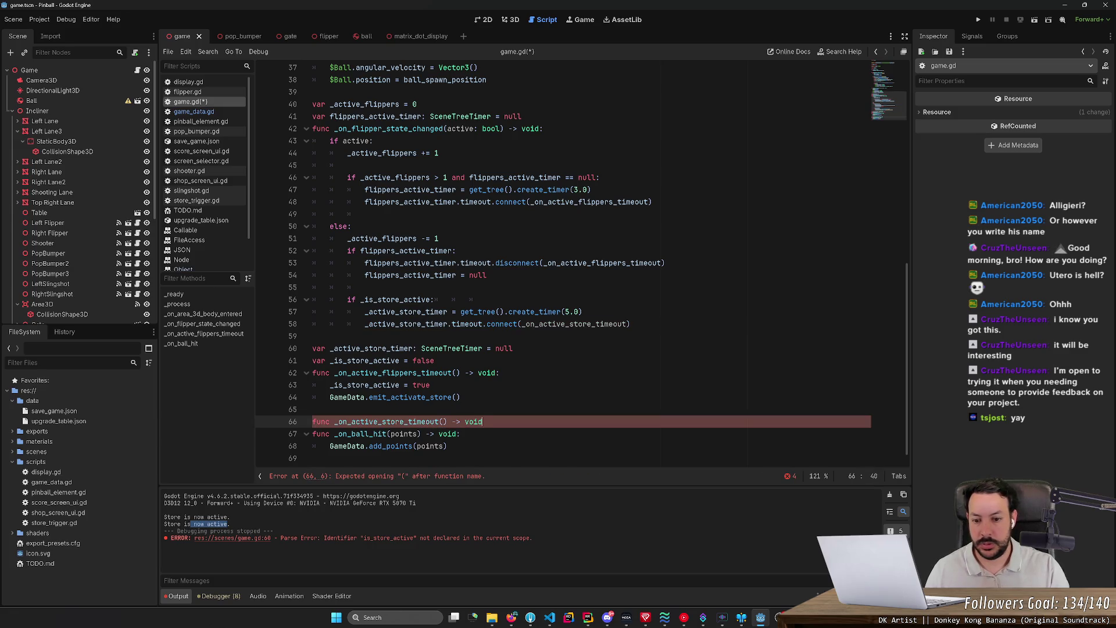
key(Return)
text(pass)
key(Return)
key(ctrl+s)
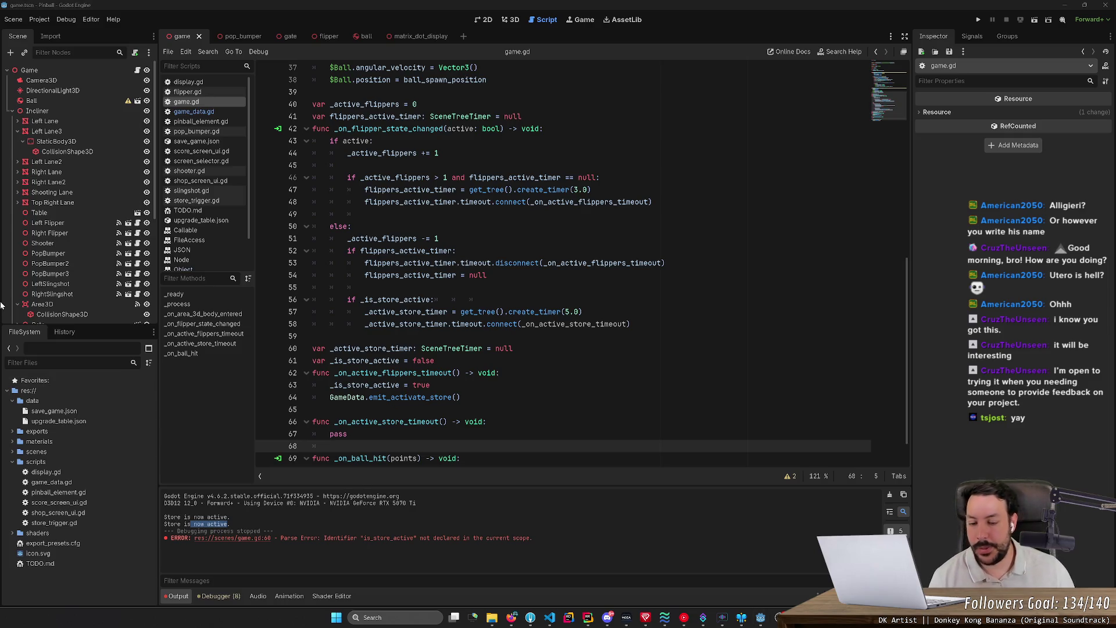
click(203, 314)
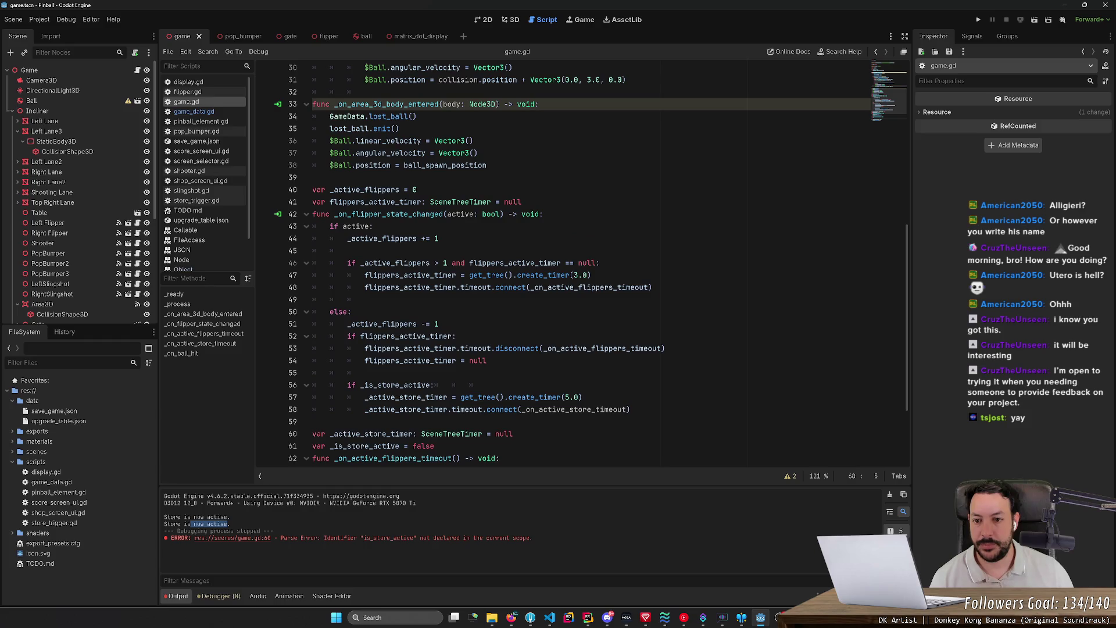
double_click(413, 238)
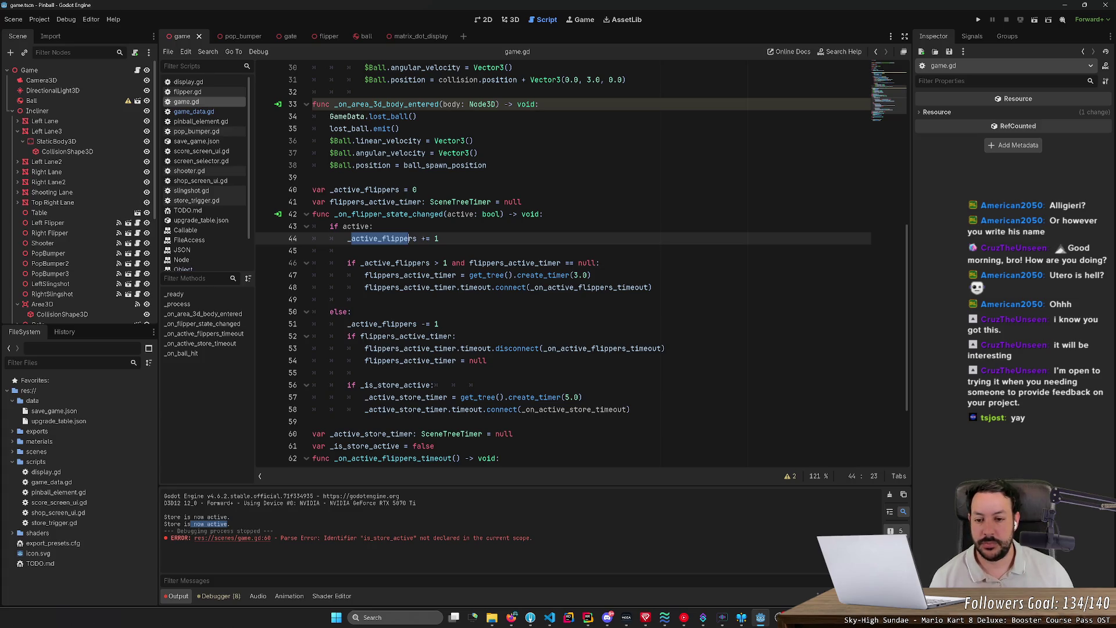
drag(469, 263, 558, 263)
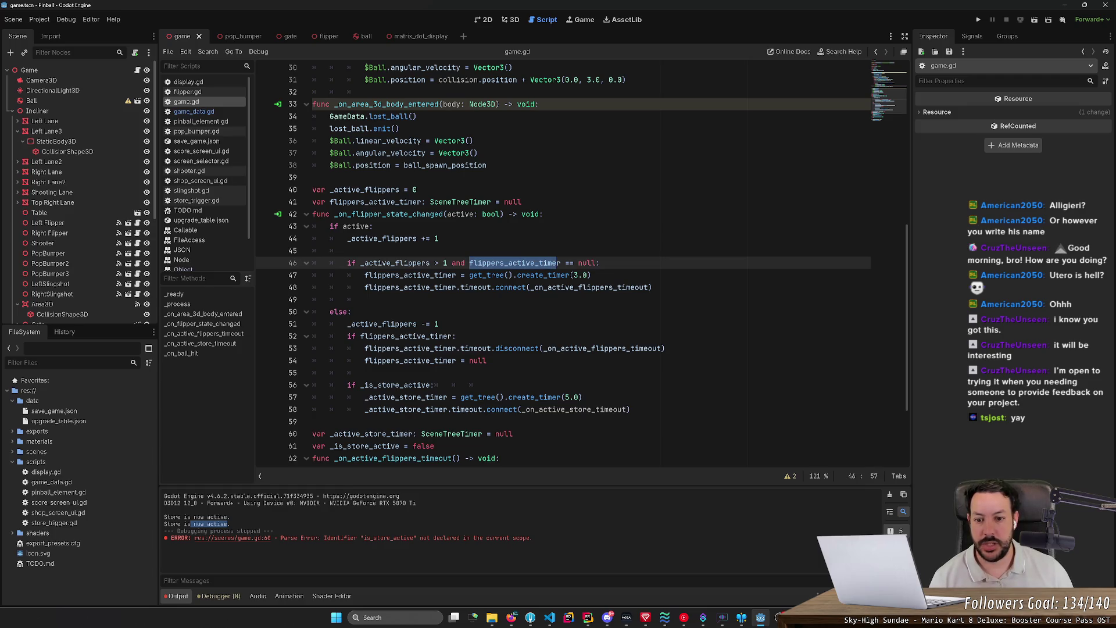
drag(459, 275, 651, 287)
click(574, 287)
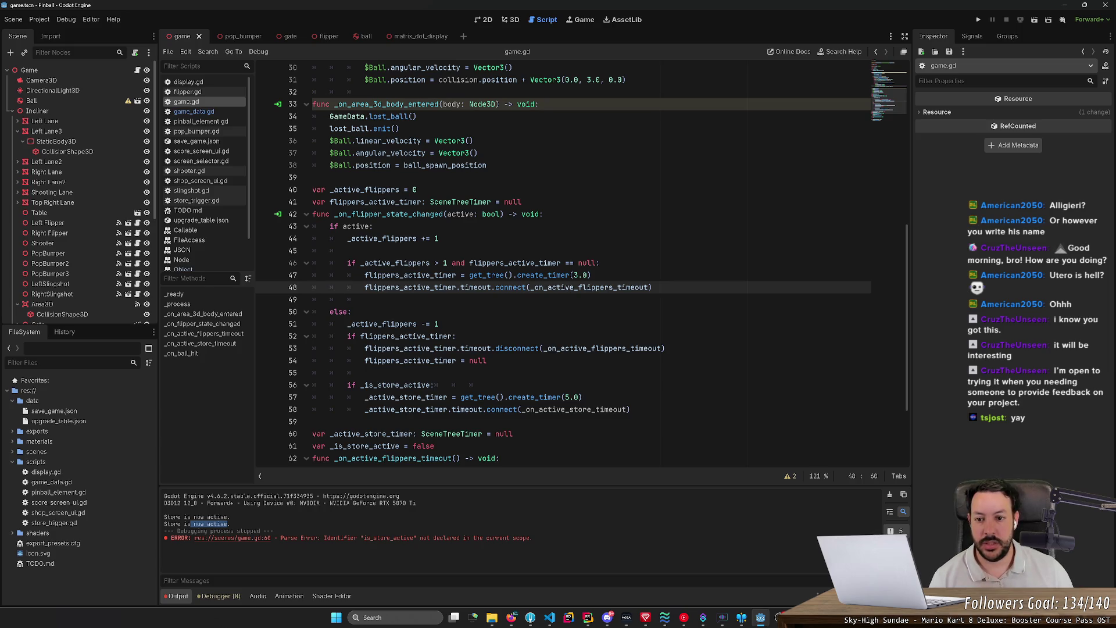
drag(330, 263, 652, 287)
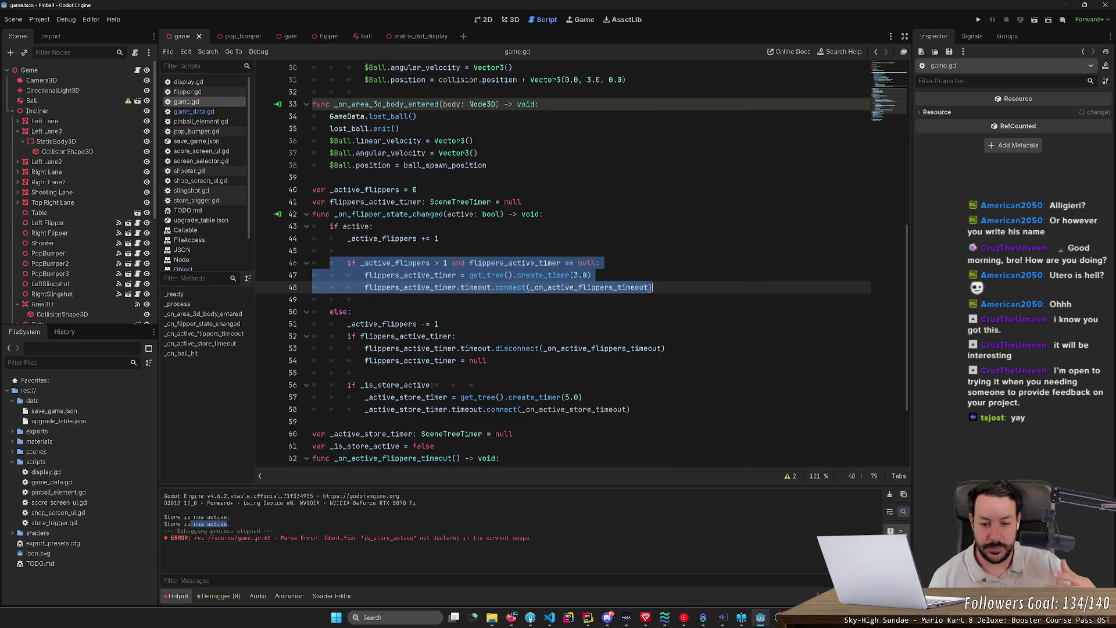
key(Escape)
mouse_move(652, 287)
mouse_down()
mouse_move(349, 263)
mouse_move(652, 287)
mouse_move(434, 275)
mouse_up()
scroll(435, 275, down, 2)
mouse_move(330, 250)
mouse_down()
mouse_move(443, 263)
mouse_move(630, 336)
mouse_up()
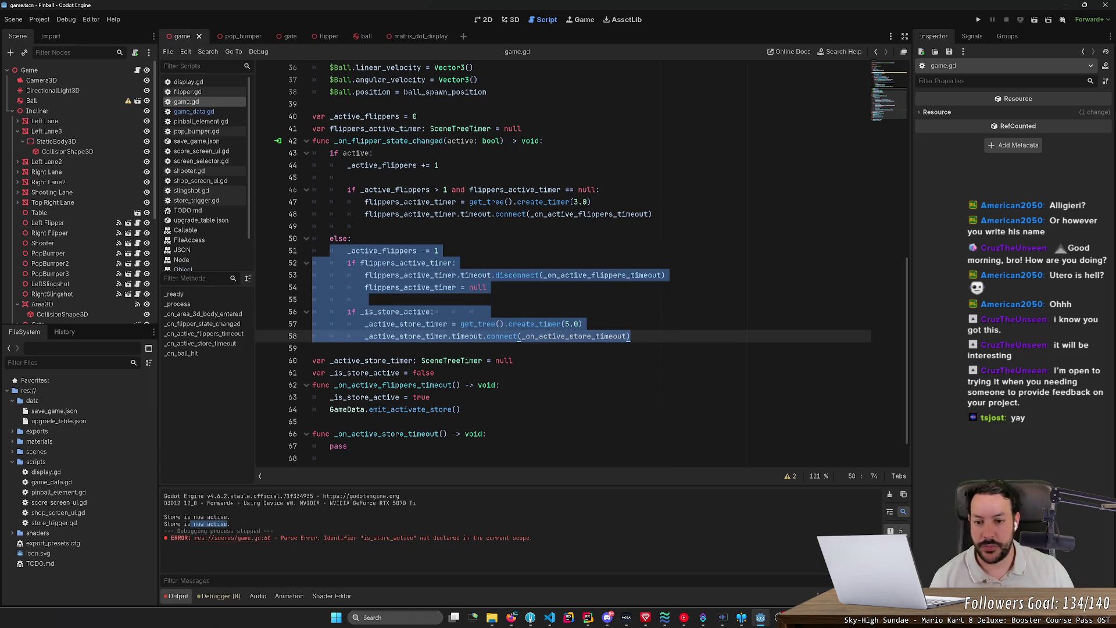
click(372, 227)
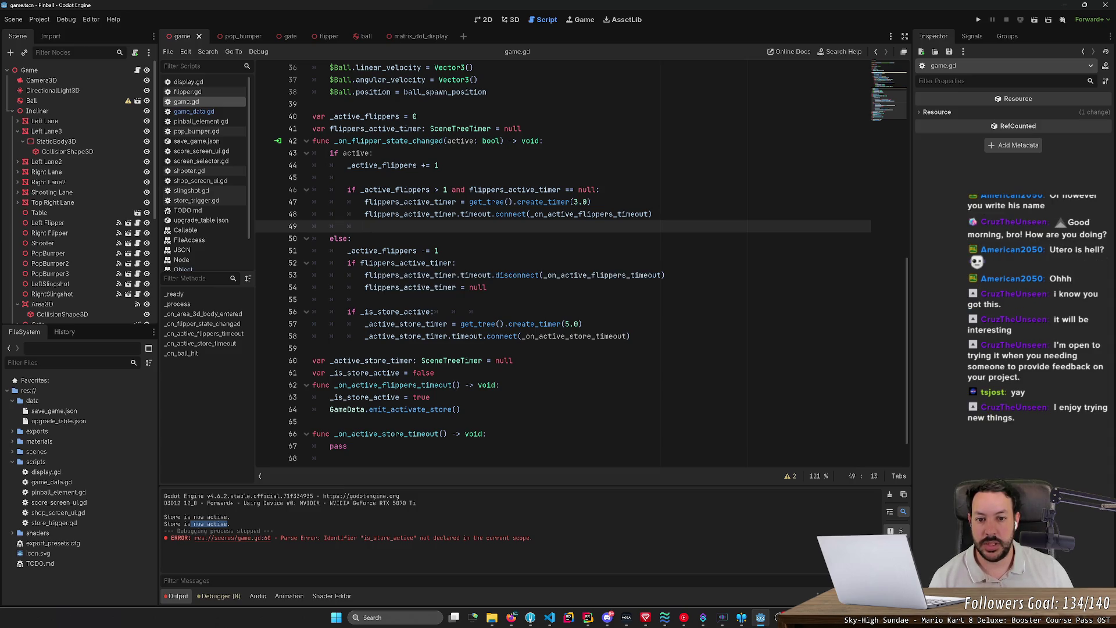
mouse_move(527, 202)
mouse_down()
mouse_move(590, 202)
mouse_move(578, 214)
mouse_up()
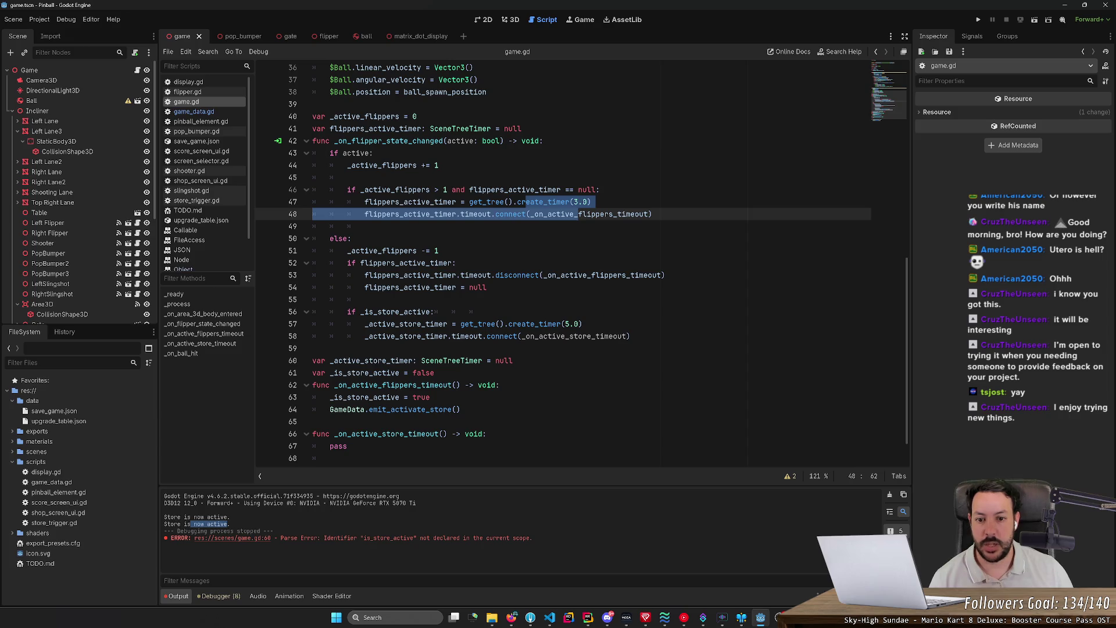
drag(486, 287, 312, 275)
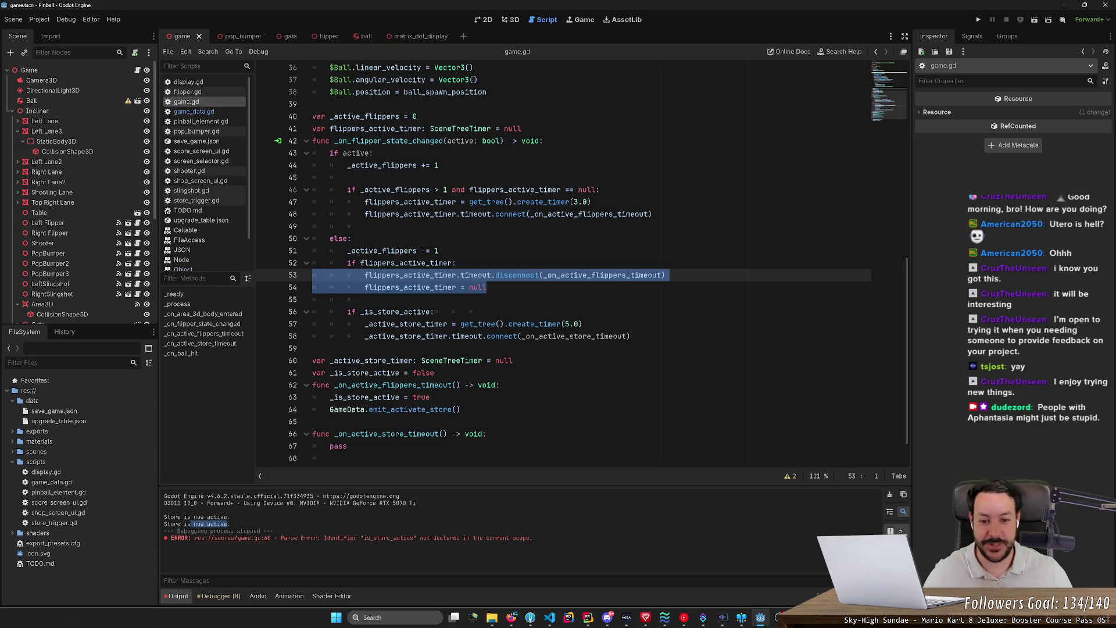
mouse_move(504, 283)
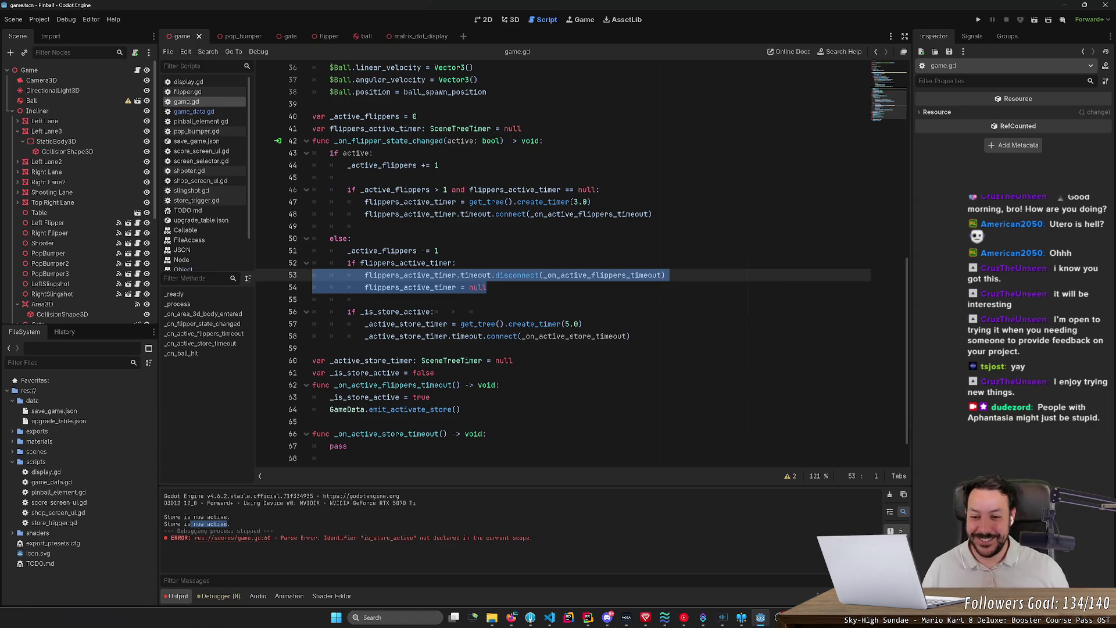
click(366, 299)
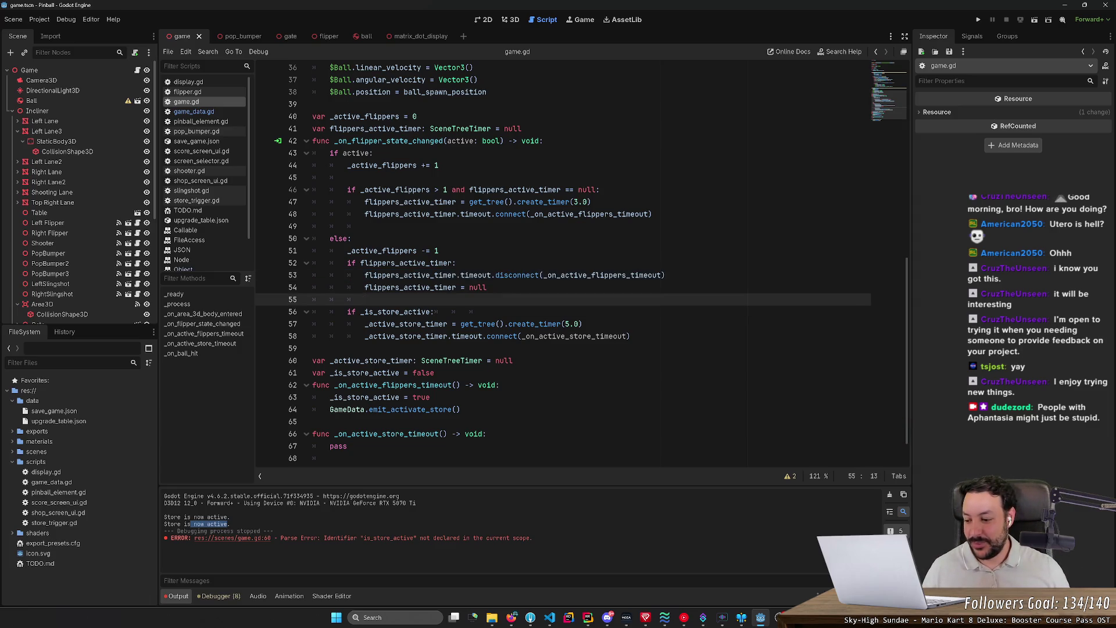
key(shift+Left)
key(shift+Left)
key(shift+Left)
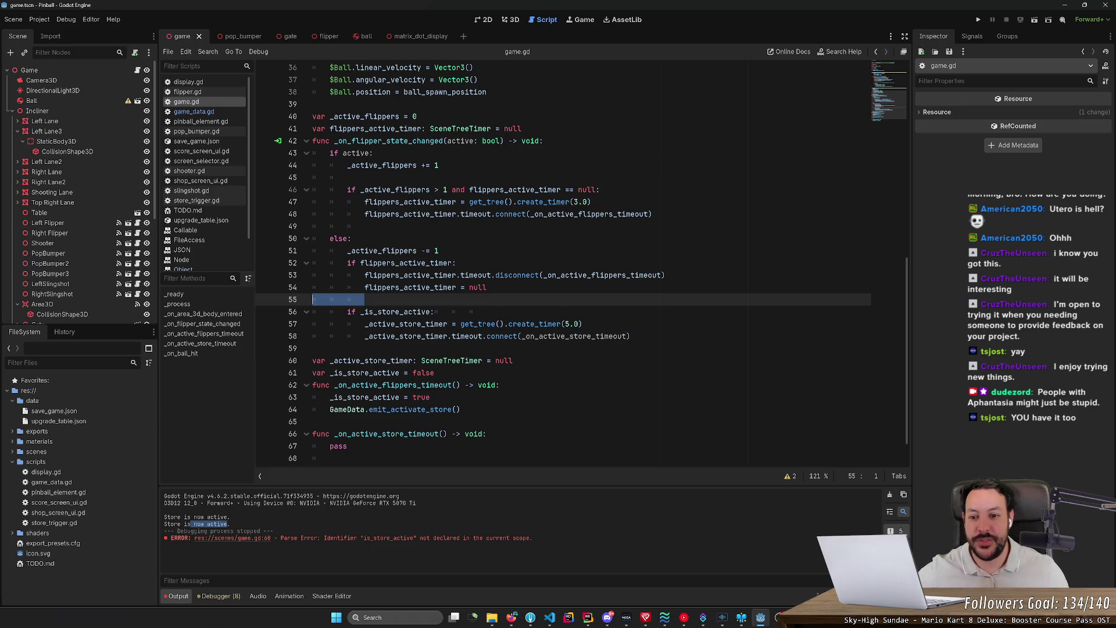
double_click(382, 250)
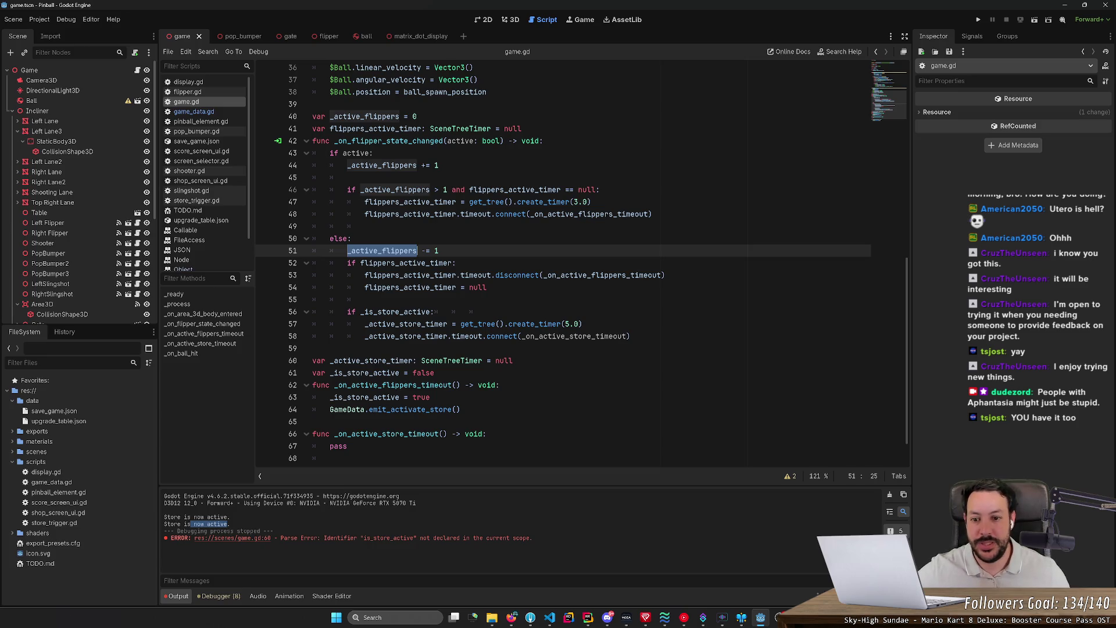
drag(347, 262, 488, 287)
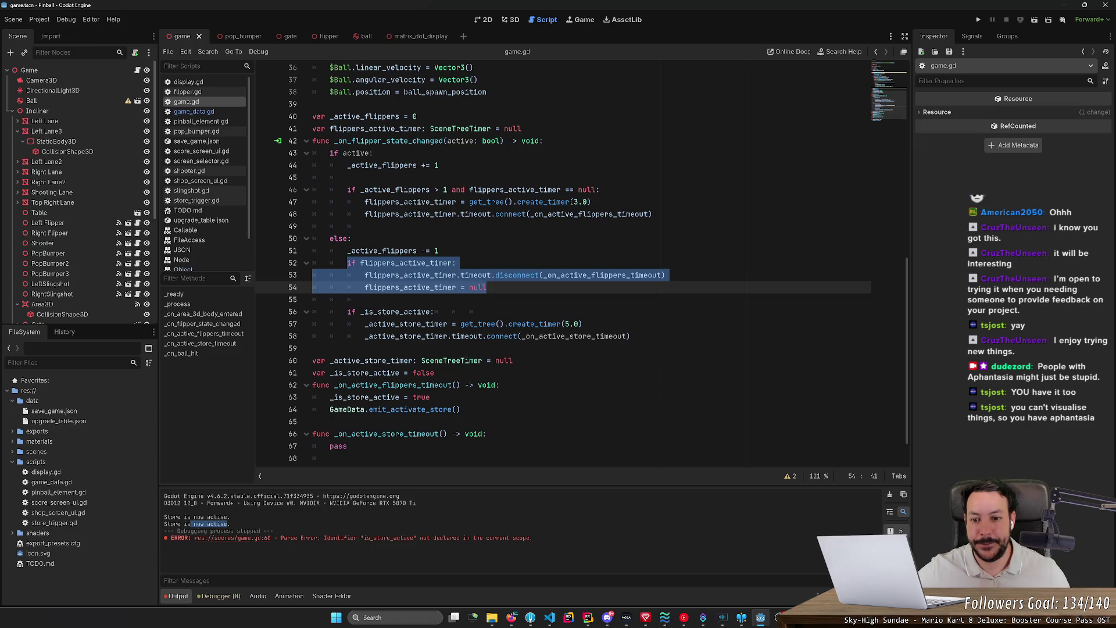
mouse_move(487, 288)
mouse_down()
mouse_move(398, 288)
mouse_move(347, 263)
mouse_up()
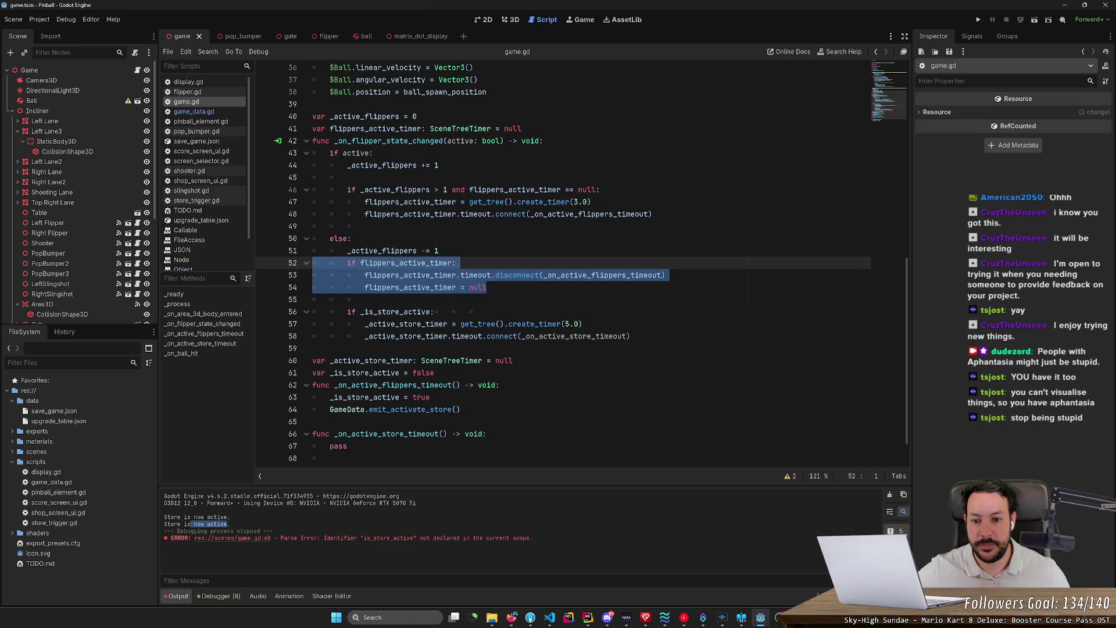
double_click(407, 262)
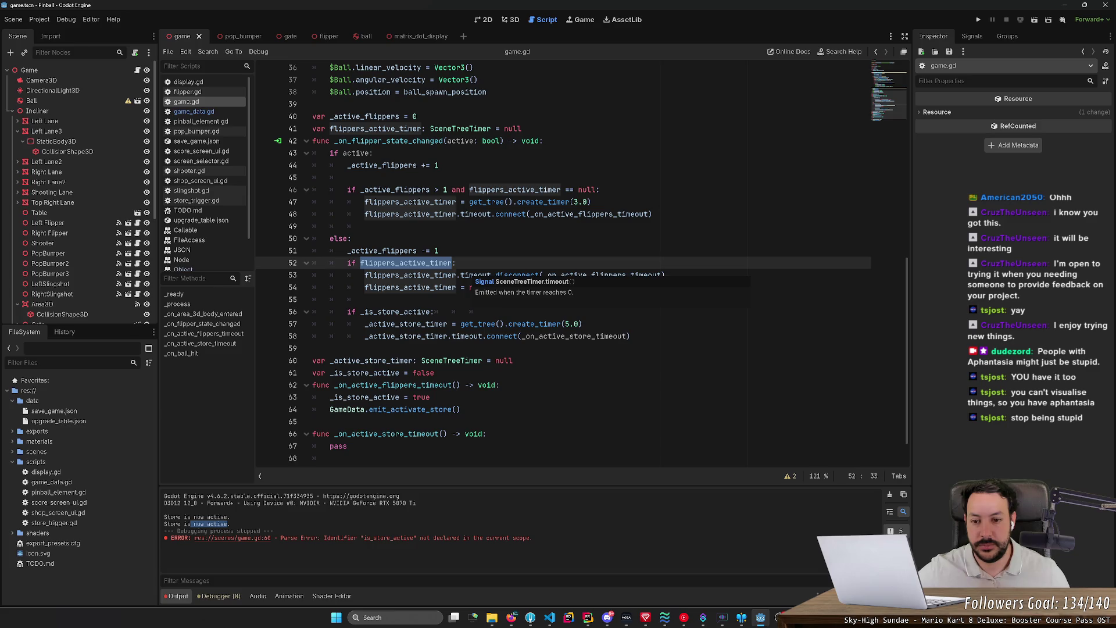
double_click(395, 311)
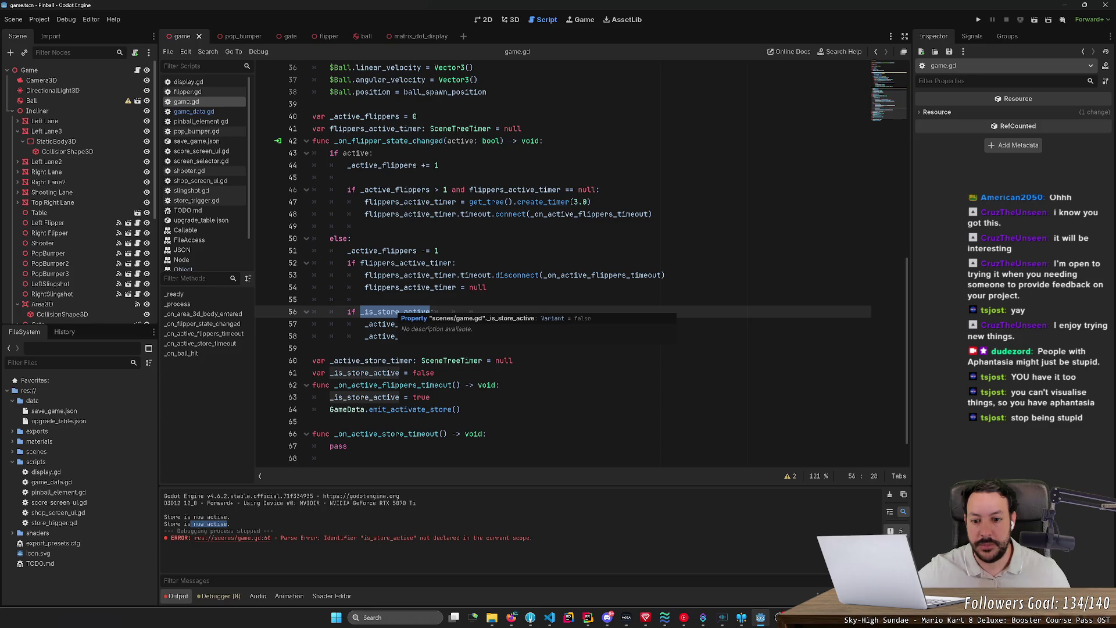
double_click(590, 215)
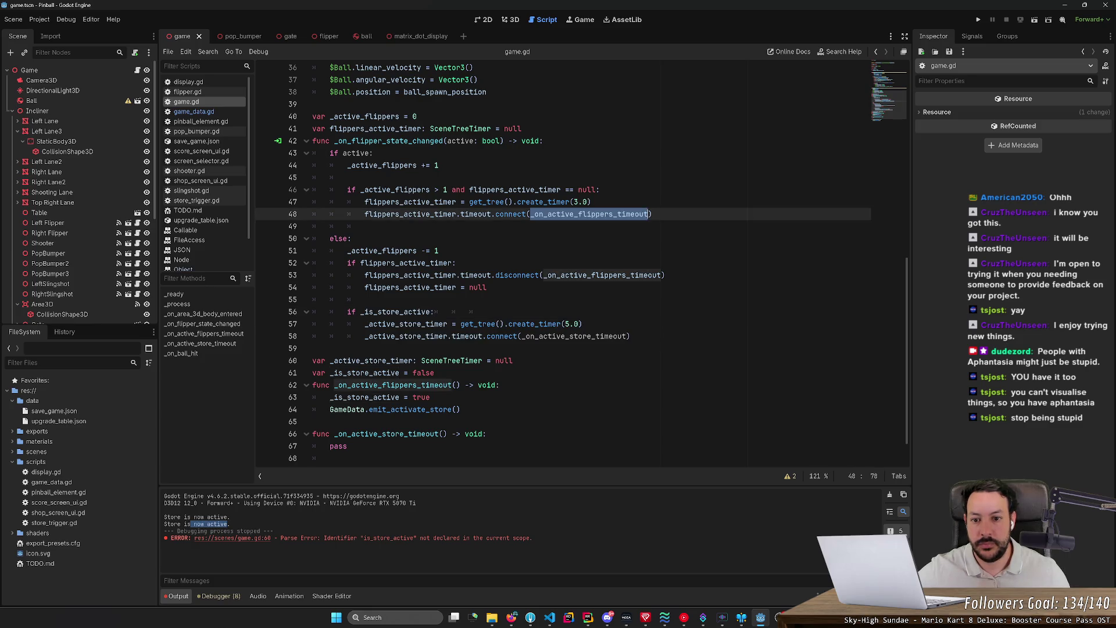
click(592, 214)
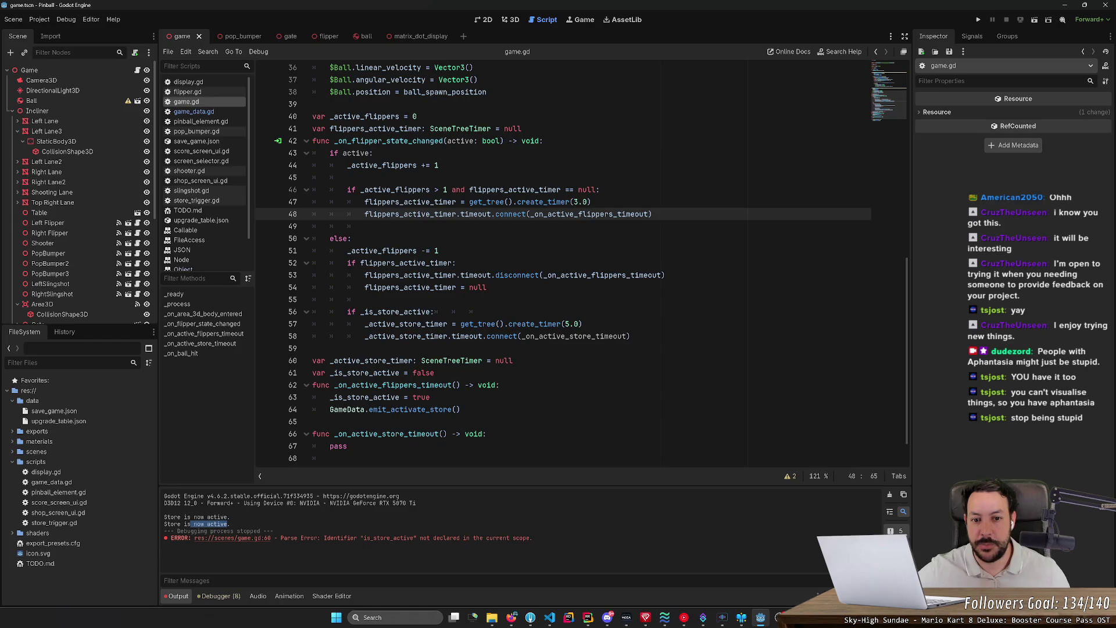
double_click(592, 214)
click(576, 214)
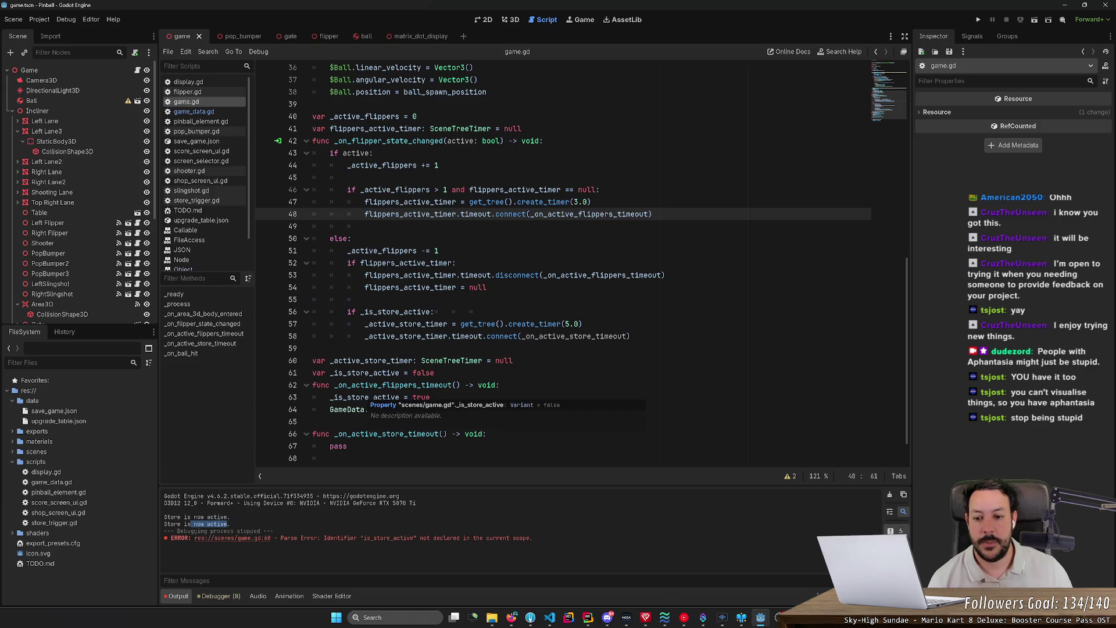
click(407, 385)
drag(460, 410, 329, 410)
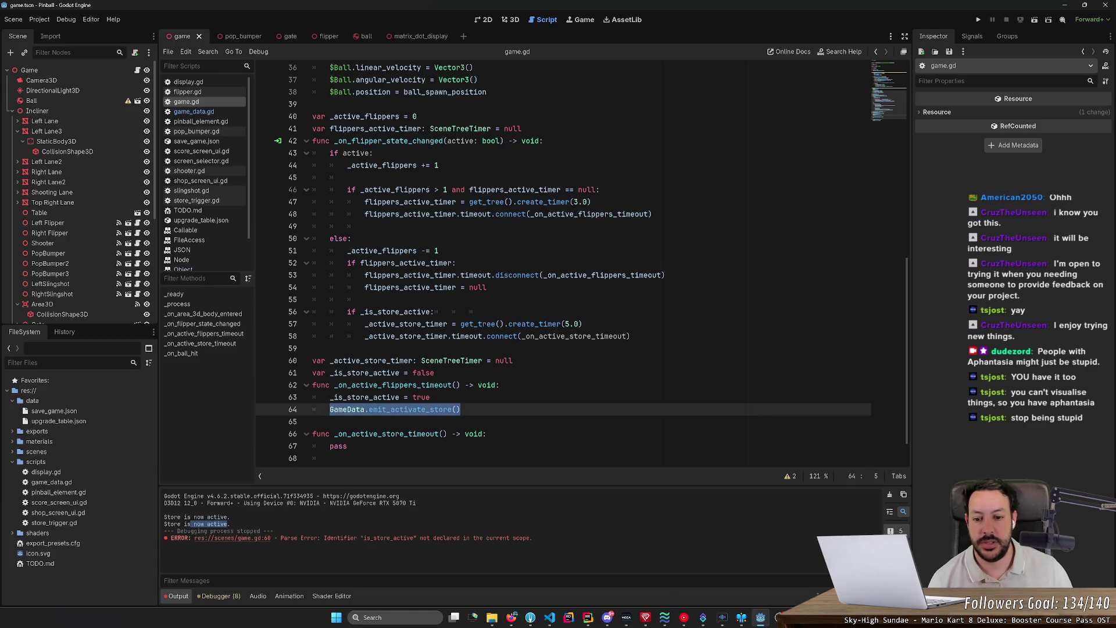
scroll(581, 264, down, 1)
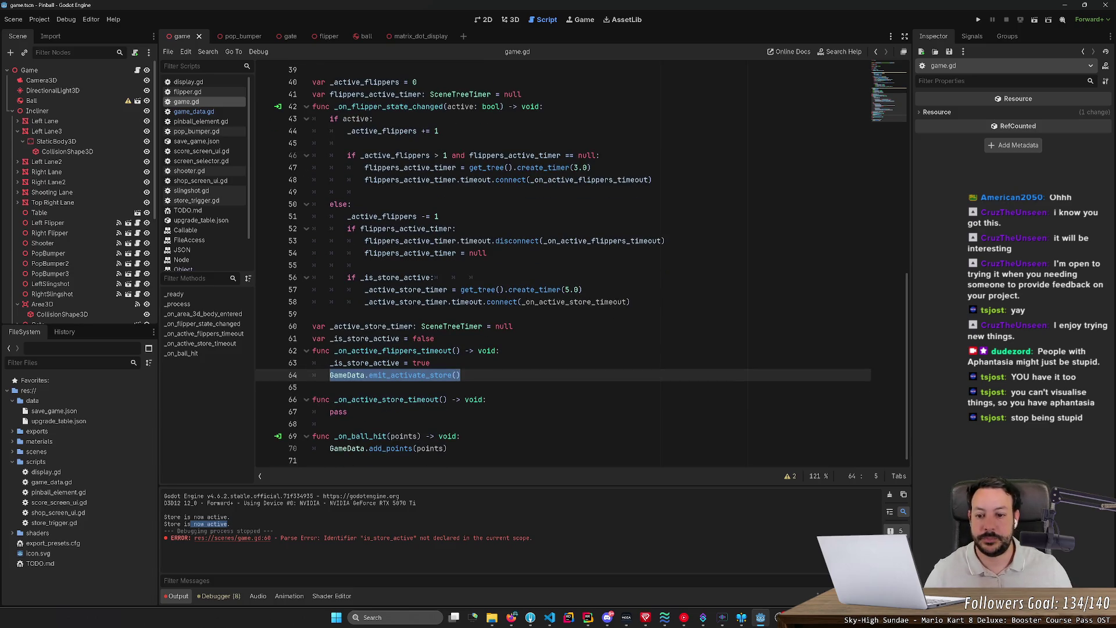
Paste the store activation call into _on_active_store_timeout and change it to GameData.emit_deactivate_store()
key(ctrl+c)
click(487, 399)
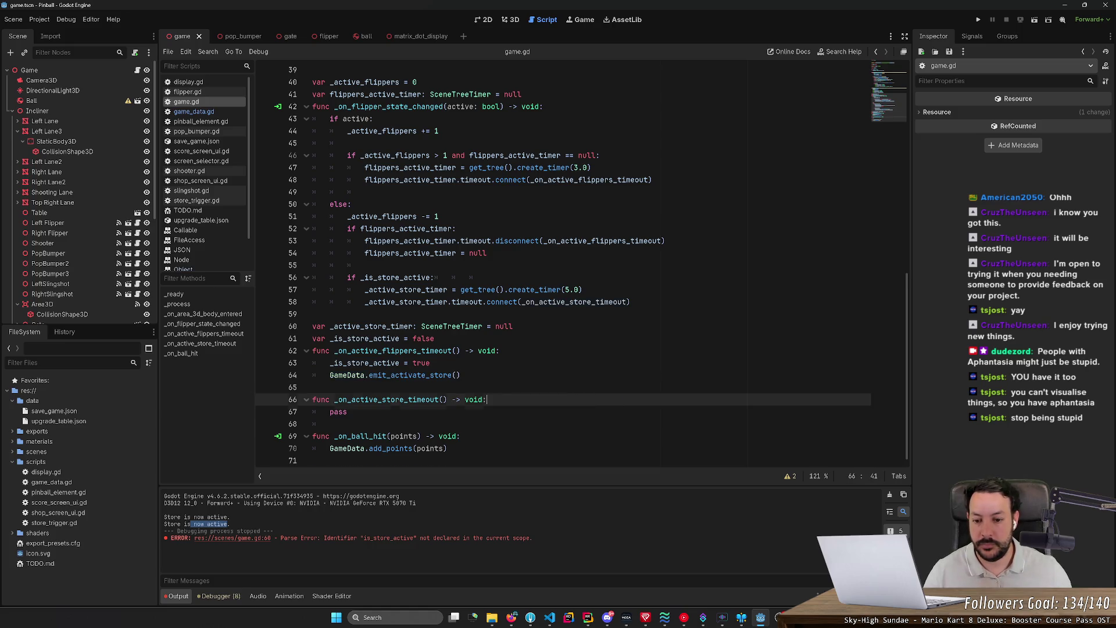
key(Return)
key(ctrl+v)
text(de)
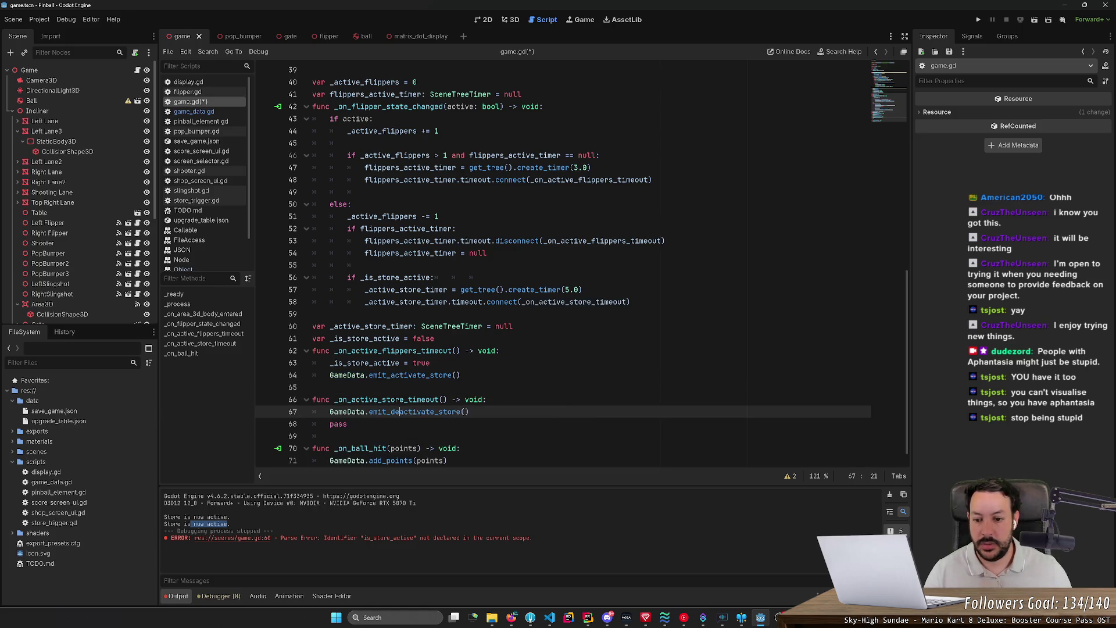
click(487, 399)
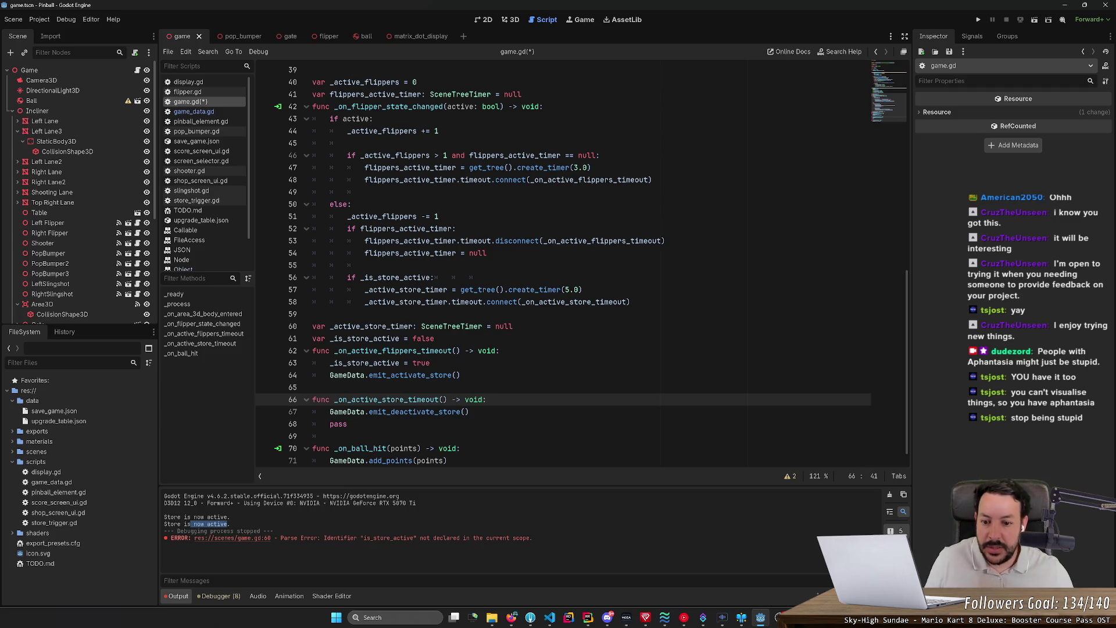
click(350, 399)
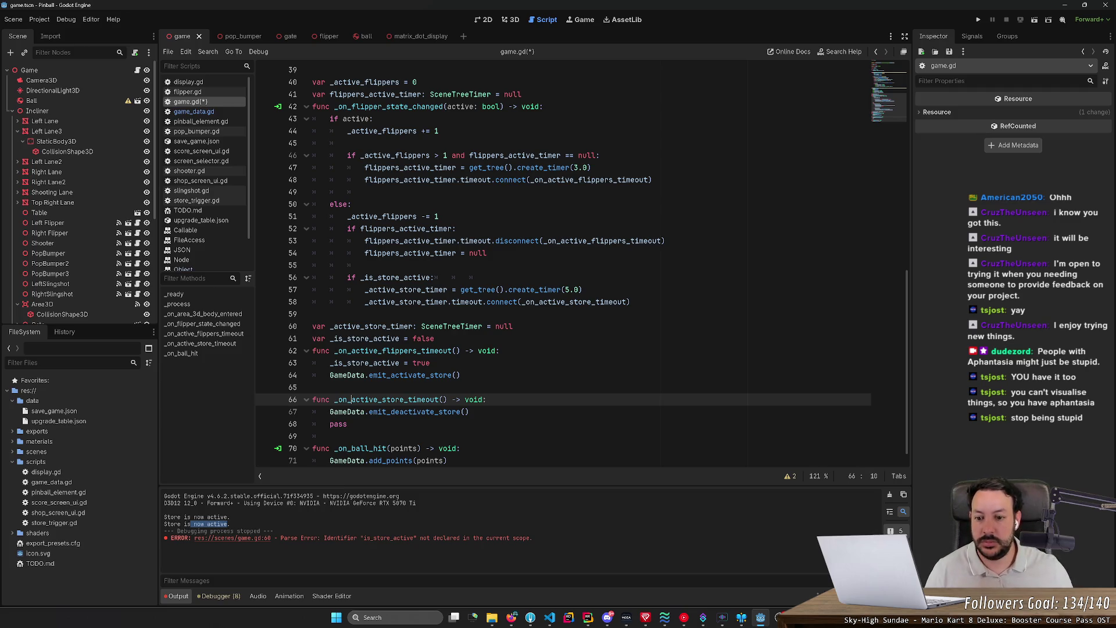
text(de)
key(BackSpace)
key(BackSpace)
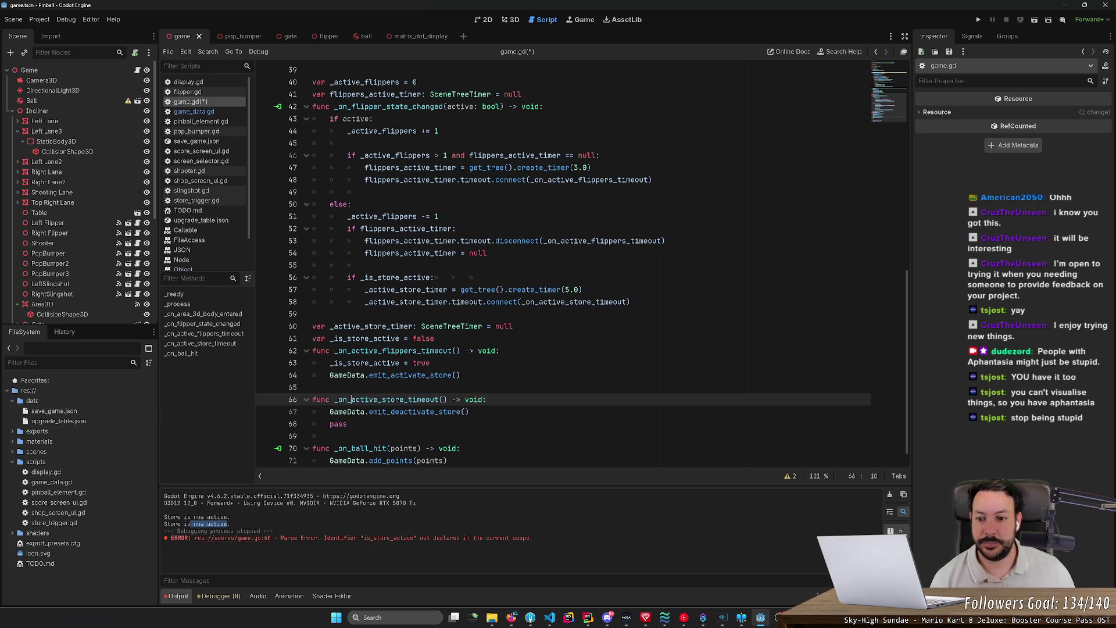
Review the store timer condition, creation and connect lines against the flipper timer lines
drag(347, 278, 435, 277)
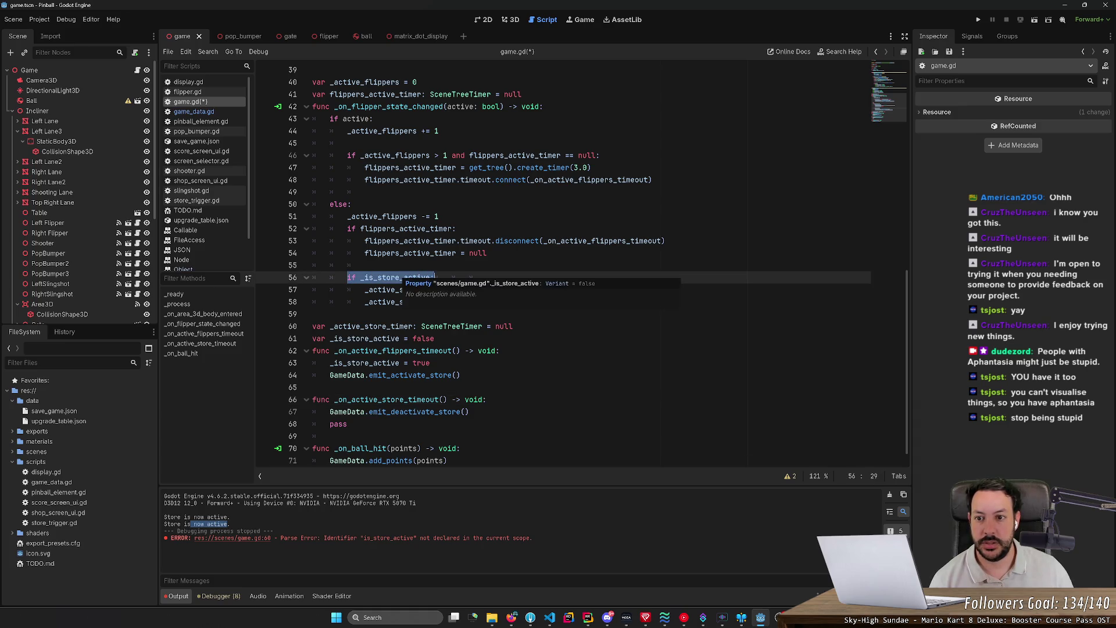
drag(365, 289, 582, 290)
click(540, 302)
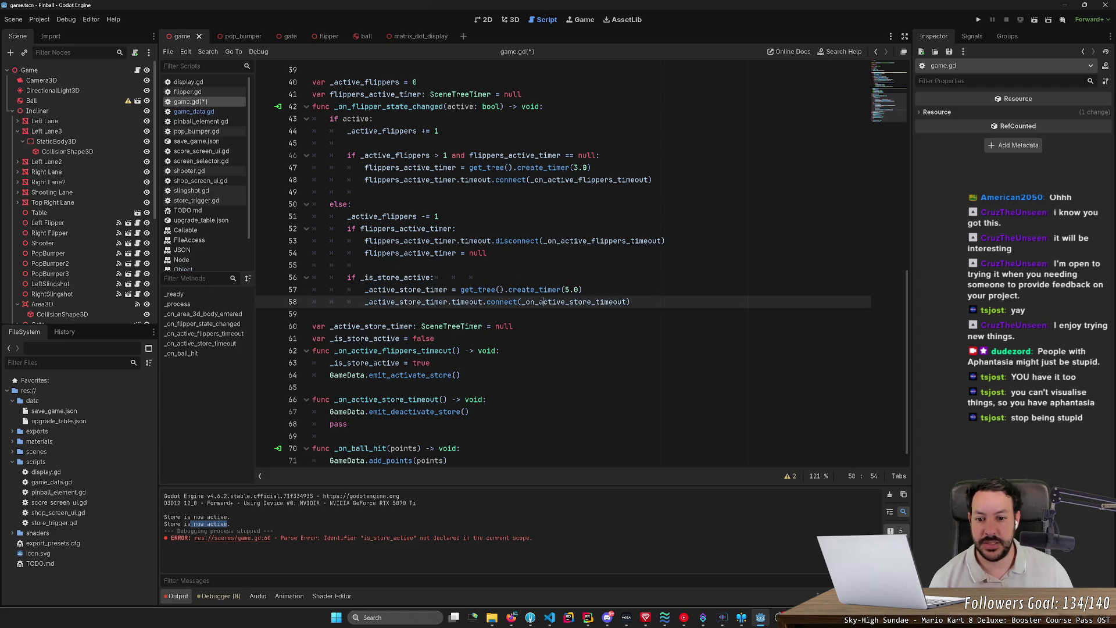
mouse_move(365, 302)
mouse_down()
mouse_move(583, 301)
mouse_move(365, 301)
mouse_up()
click(585, 301)
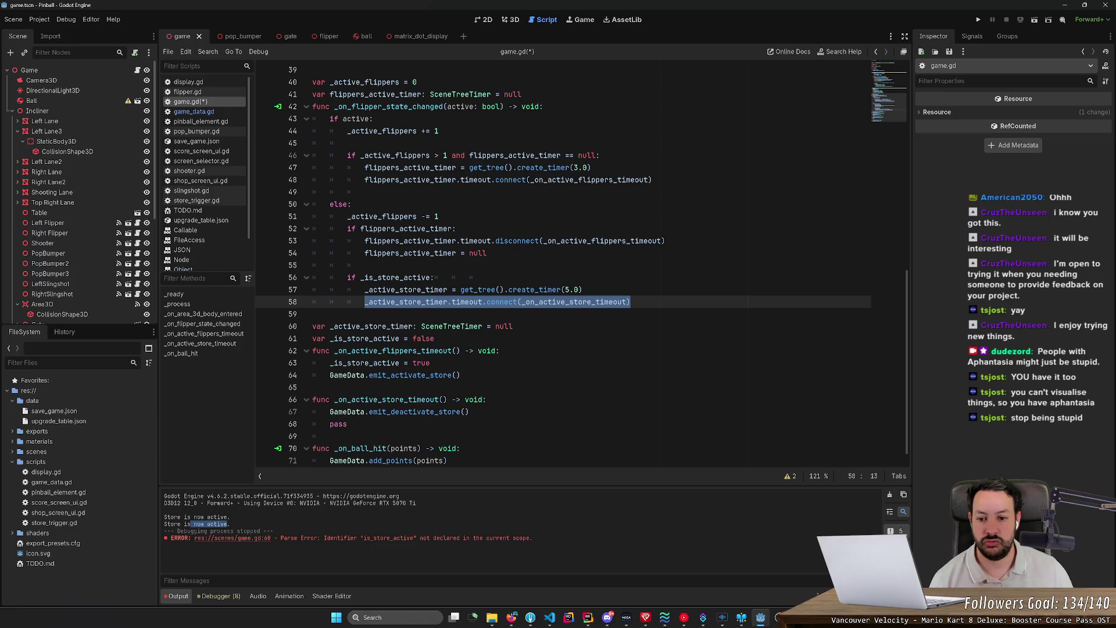
drag(347, 155, 481, 155)
mouse_move(347, 131)
mouse_down()
mouse_move(653, 180)
mouse_move(313, 168)
mouse_up()
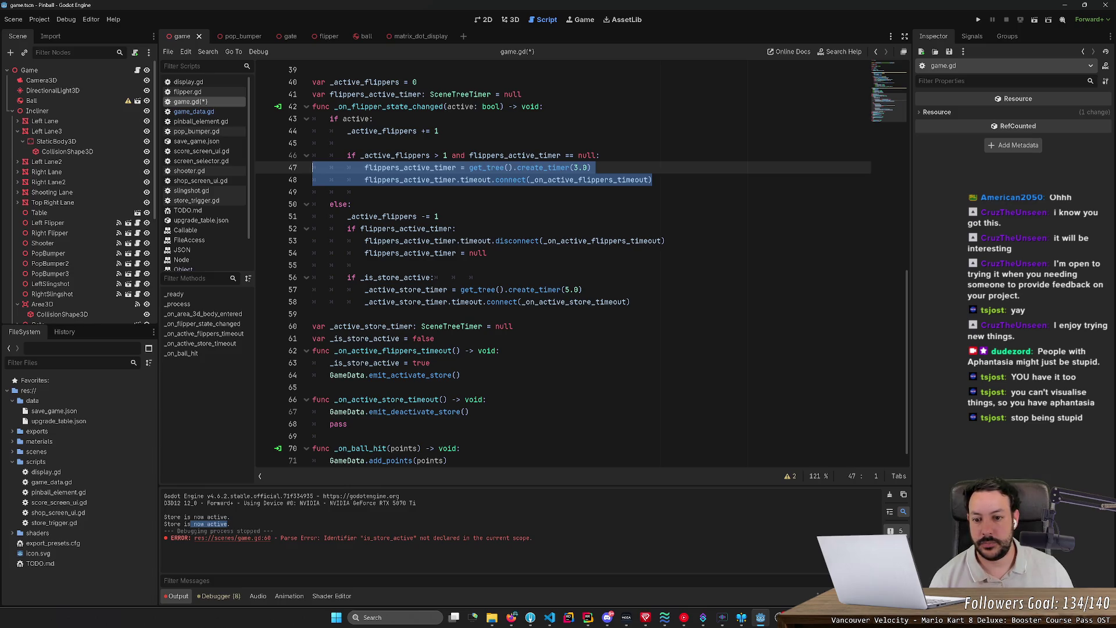
click(575, 167)
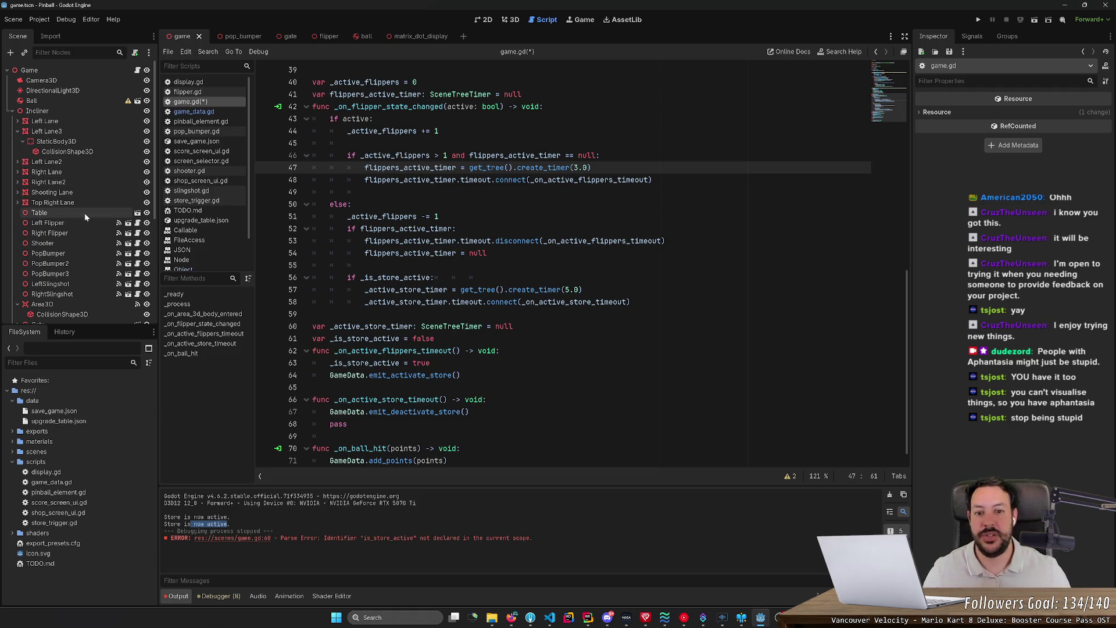
click(653, 180)
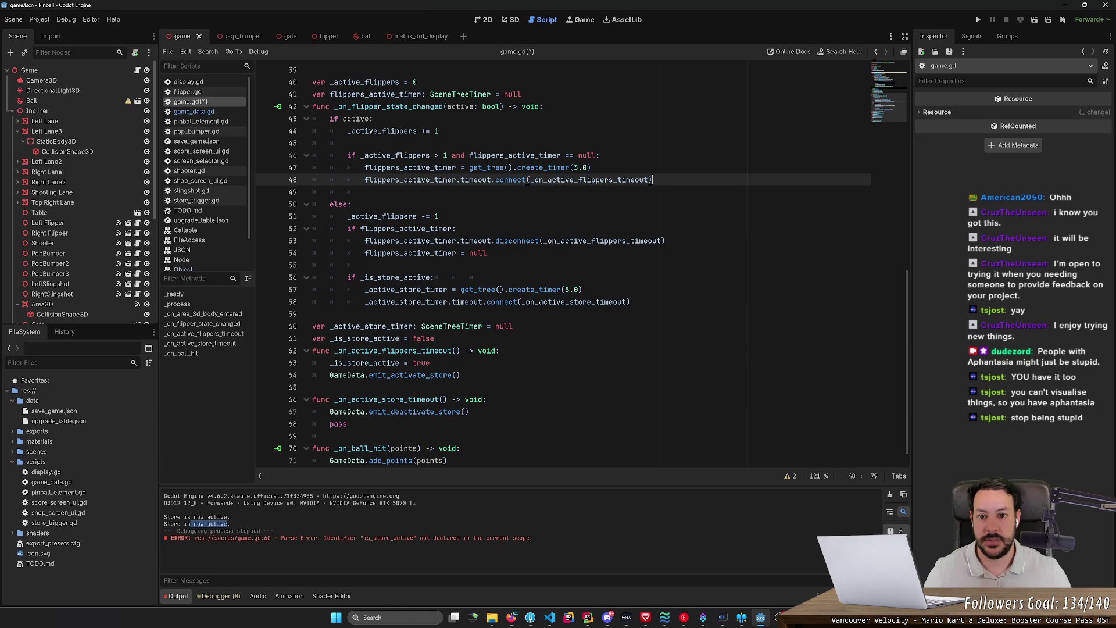
Copy the store timer connect statement into a new line atop the flippers timeout function
double_click(590, 179)
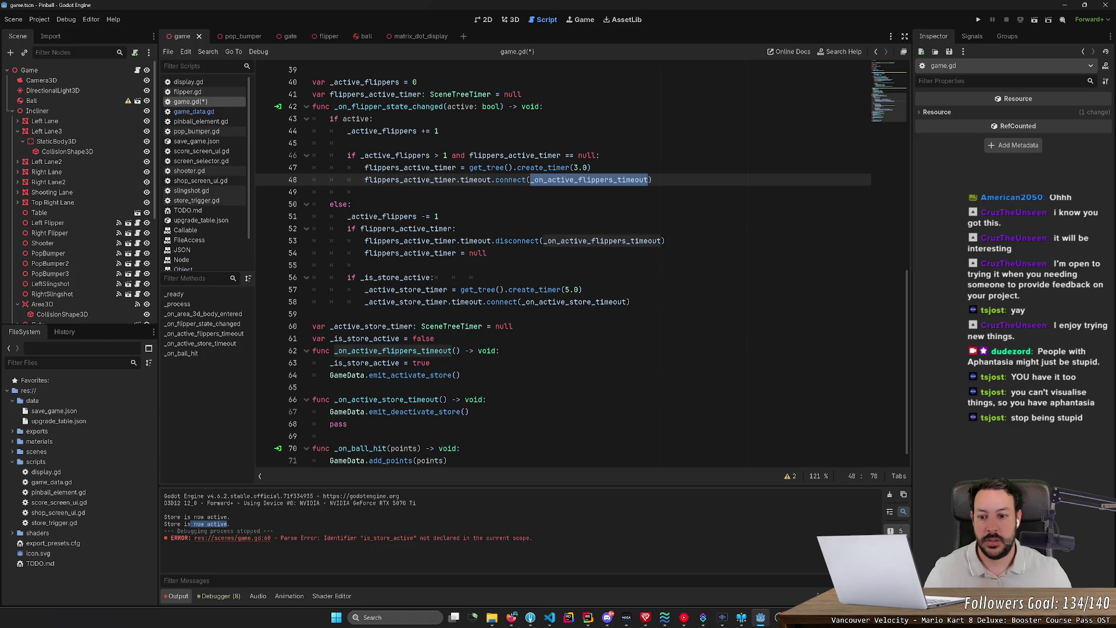
click(430, 363)
key(Up)
key(End)
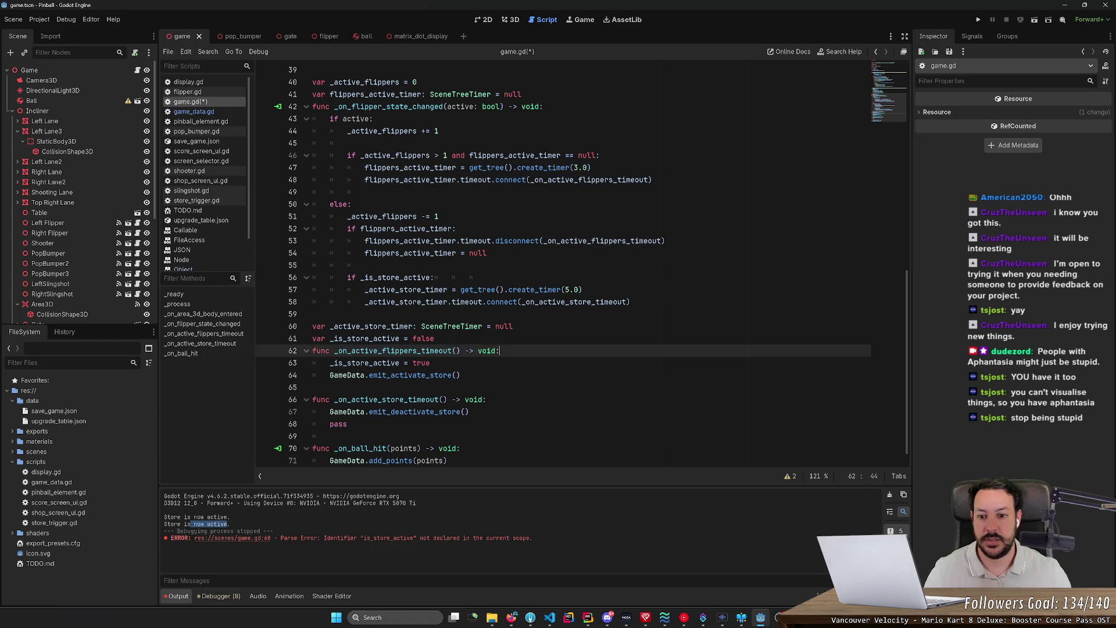
key(Return)
key(Return)
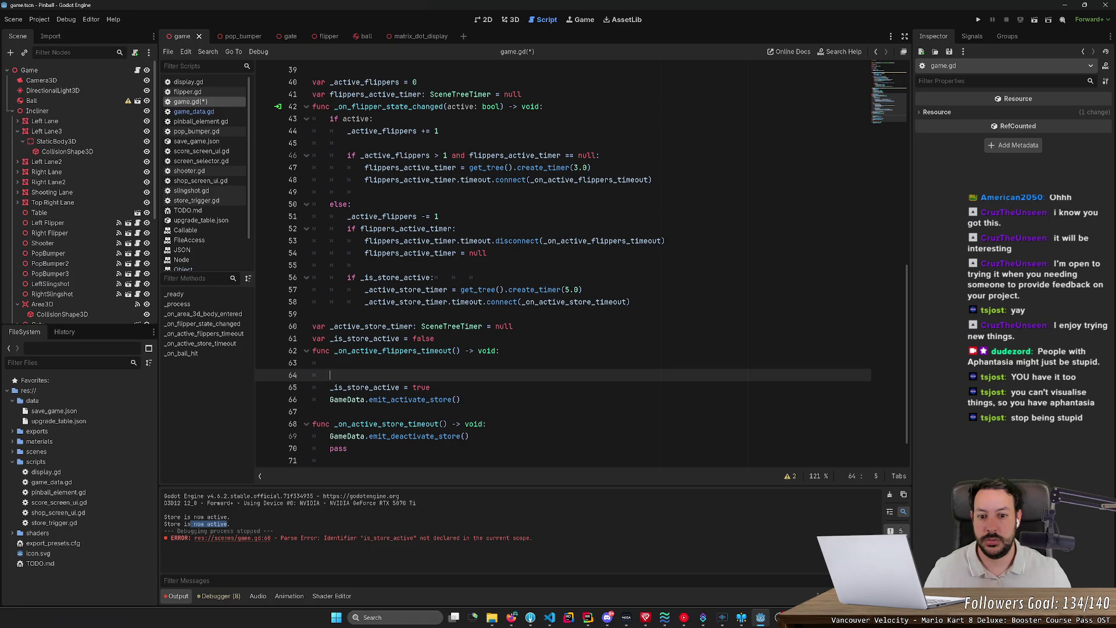
key(Up)
key(Up)
key(Up)
key(shift+End)
key(ctrl+c)
key(Down)
key(Down)
key(Down)
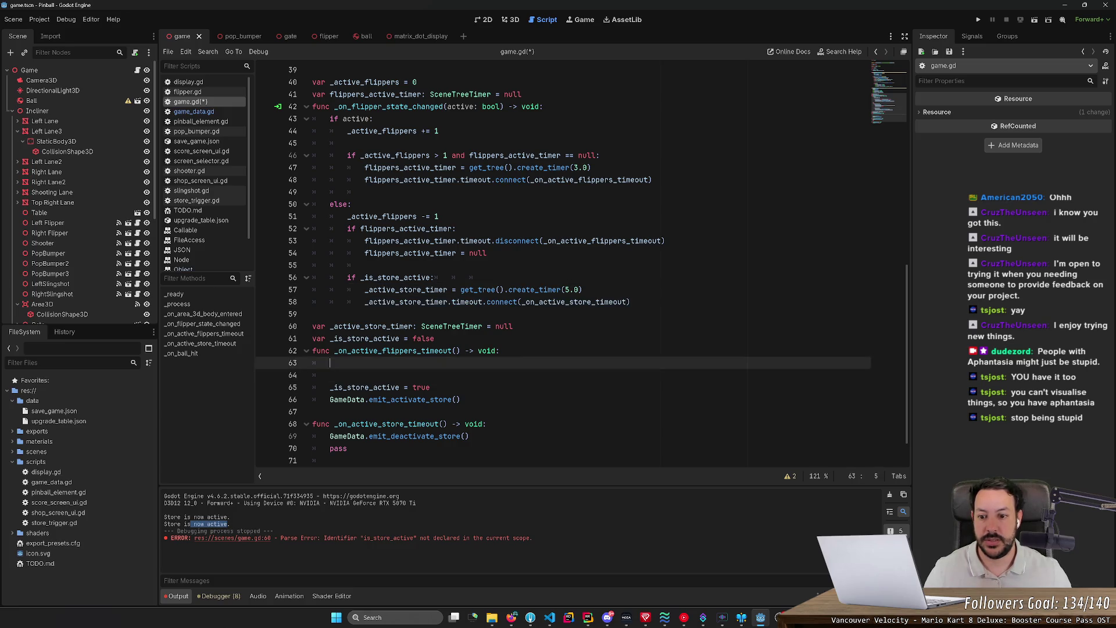
key(ctrl+v)
Turn the pasted line into a disconnect call at the correct indentation
click(487, 375)
text(disc)
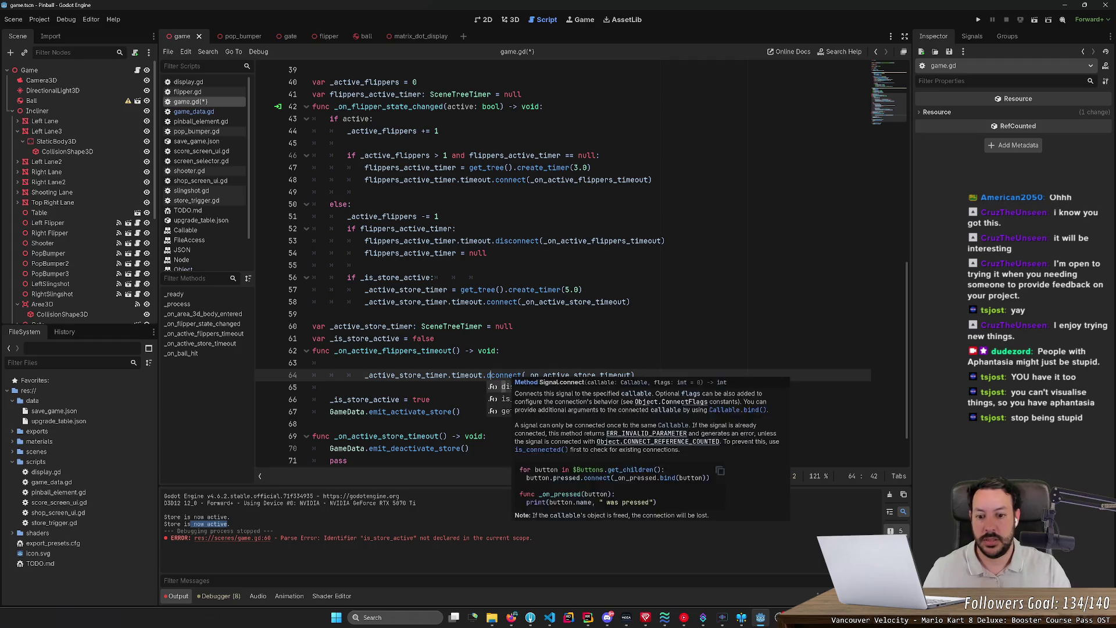
key(Delete)
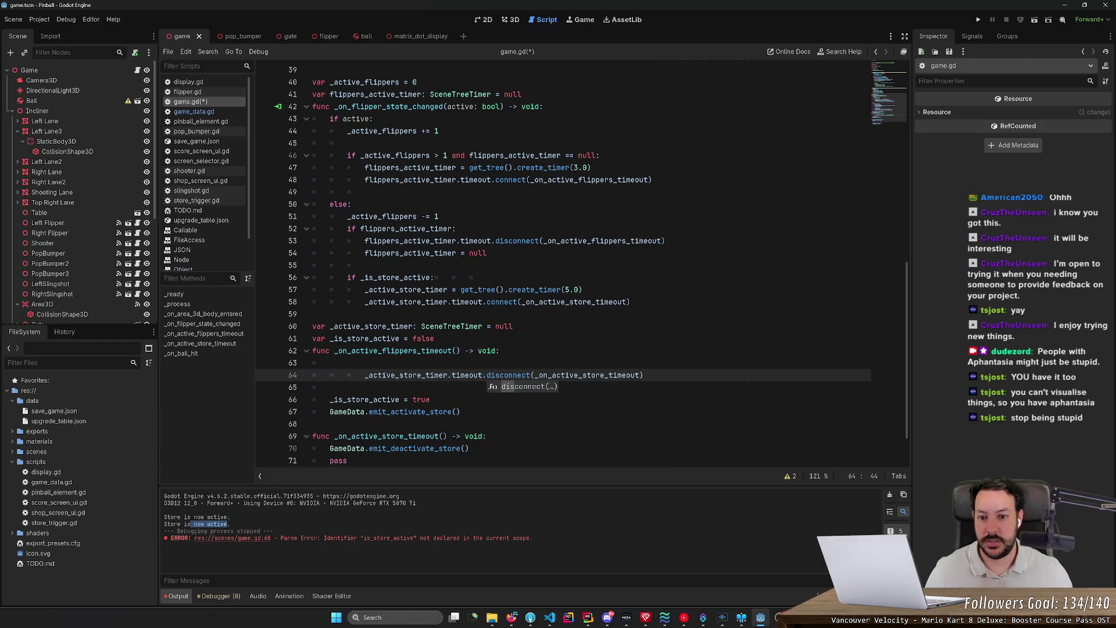
key(Up)
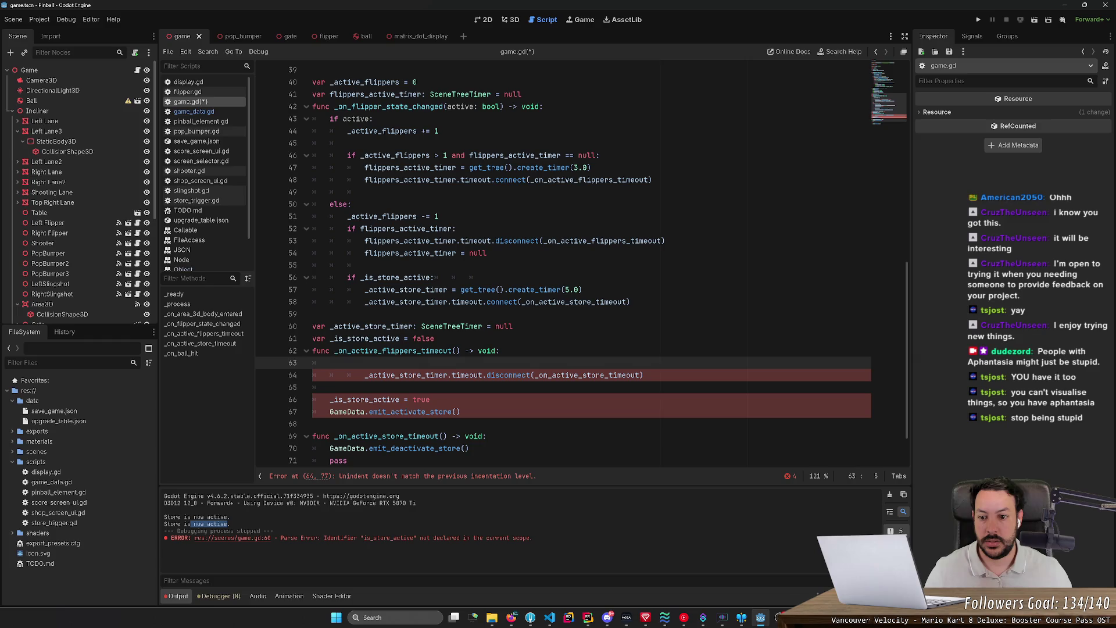
key(Down)
key(BackSpace)
key(BackSpace)
key(BackSpace)
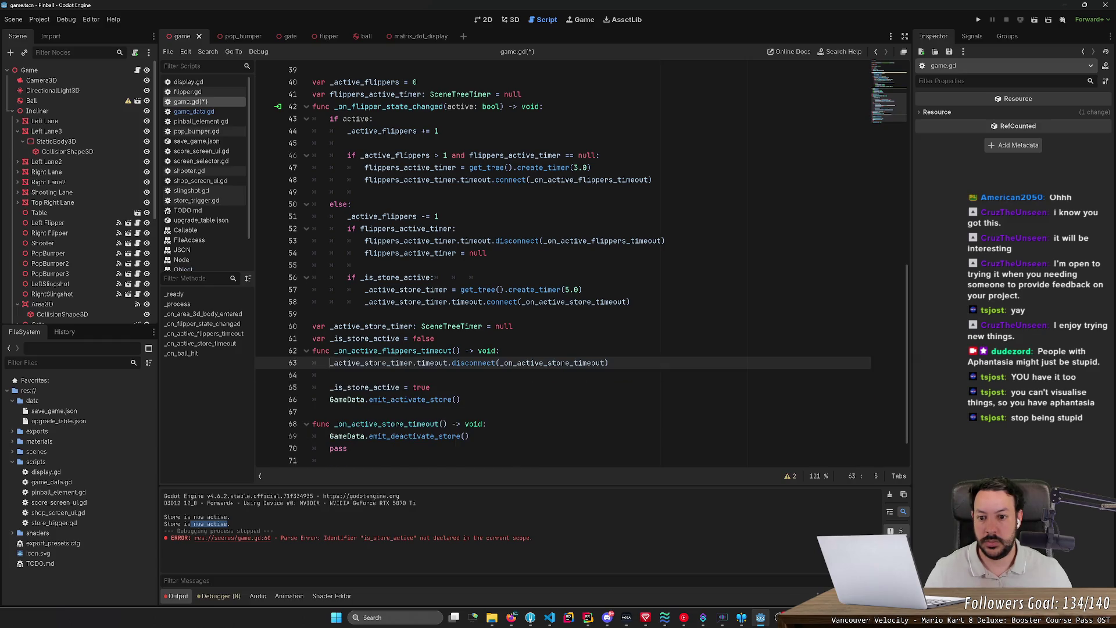
Extend the _is_store_active check on line 56 with 'and _active_store_timer == null'
click(452, 277)
text(a)
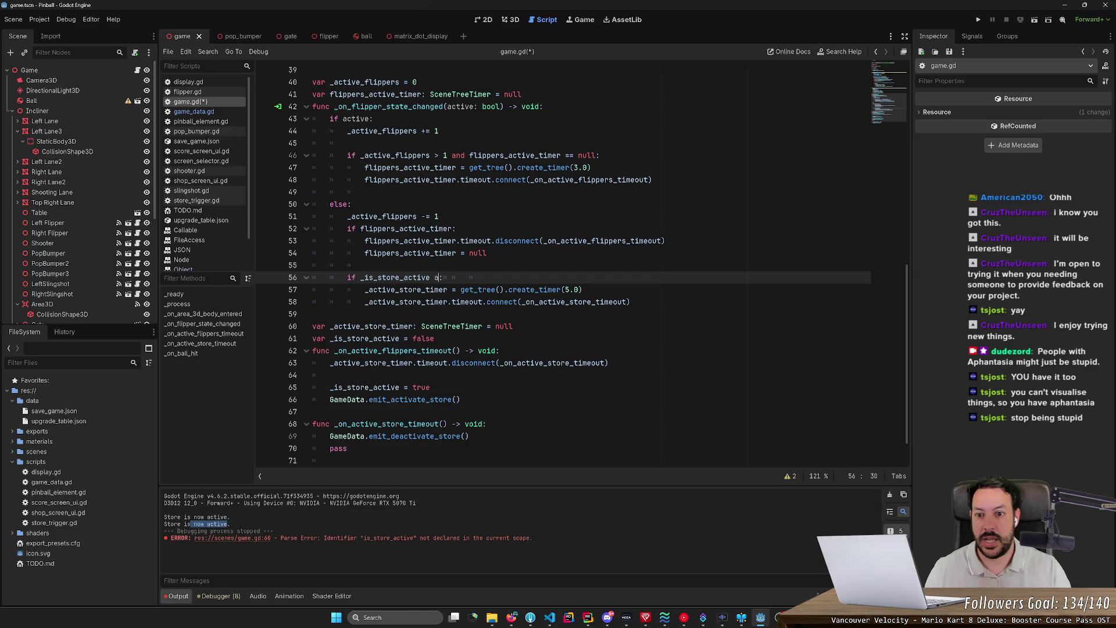
text(nd)
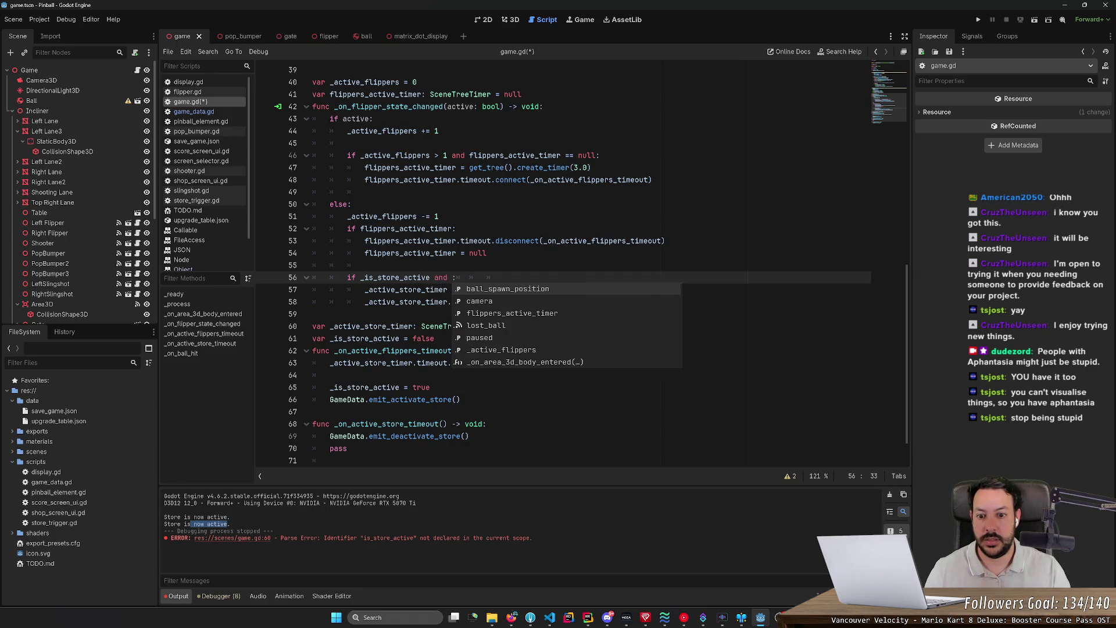
key(Down)
key(Down)
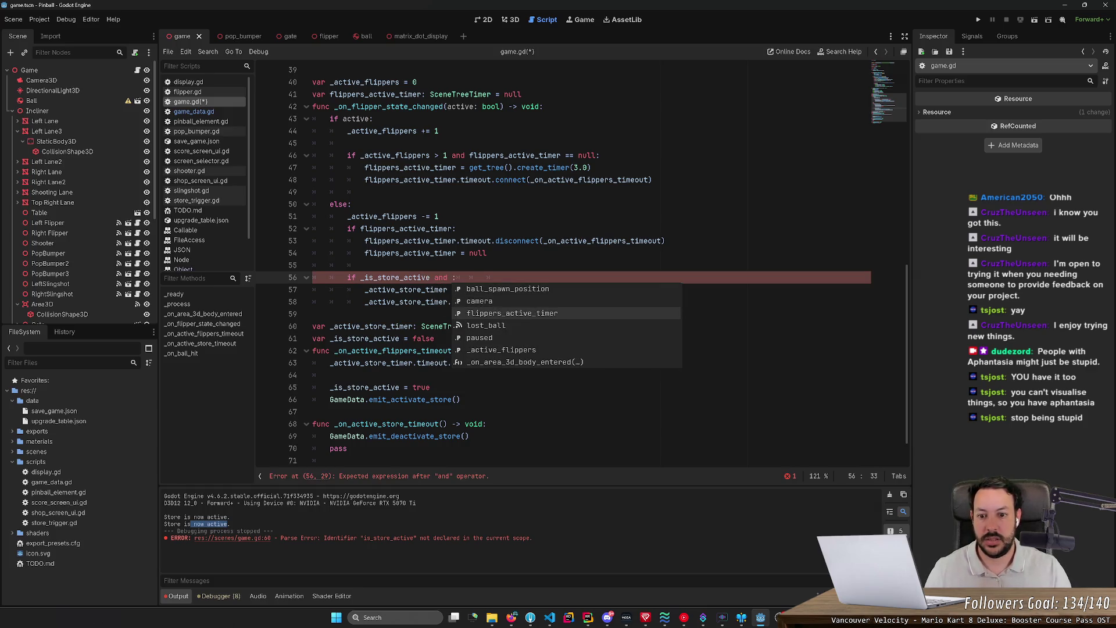
text(_ac)
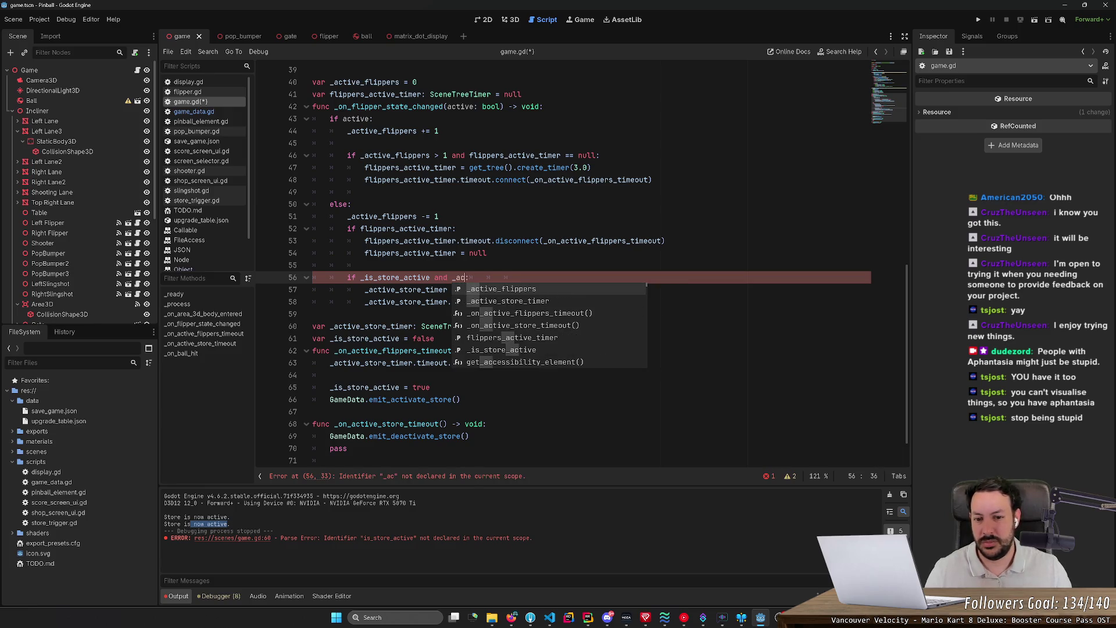
key(Down)
key(Return)
text(== null)
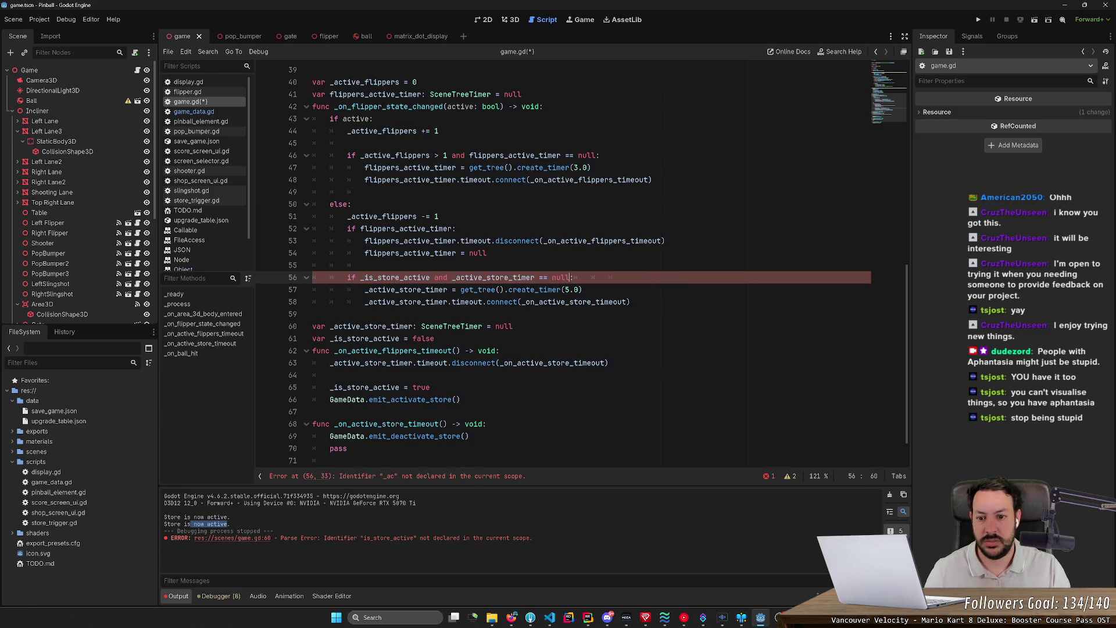
Add '_active_store_timer = null' to the flippers timeout function
double_click(479, 277)
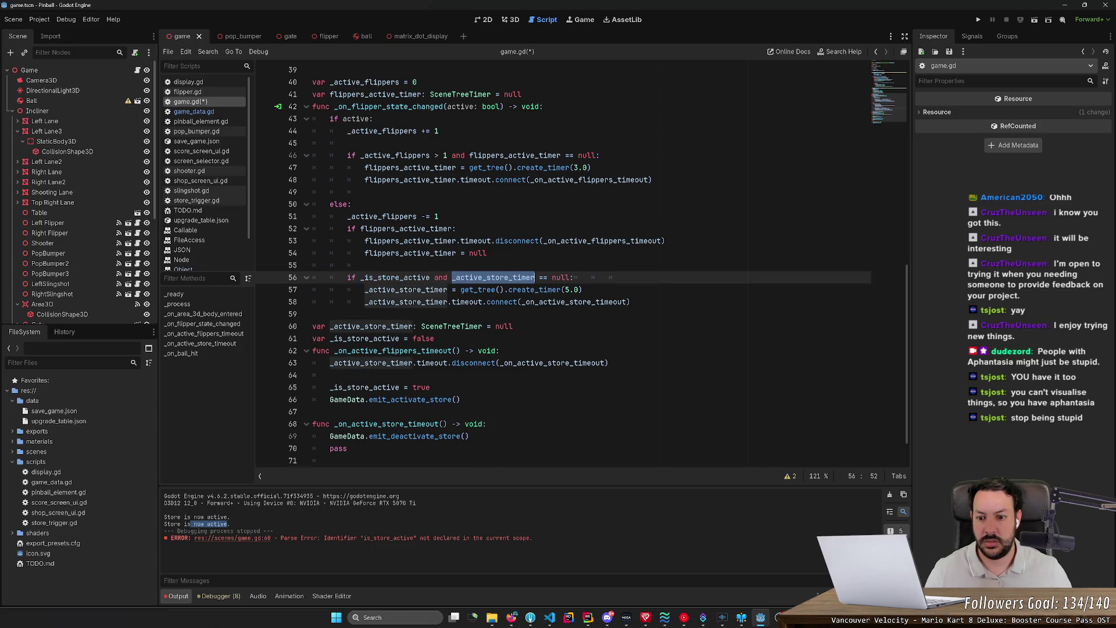
key(ctrl+c)
click(331, 375)
key(ctrl+v)
text(= null)
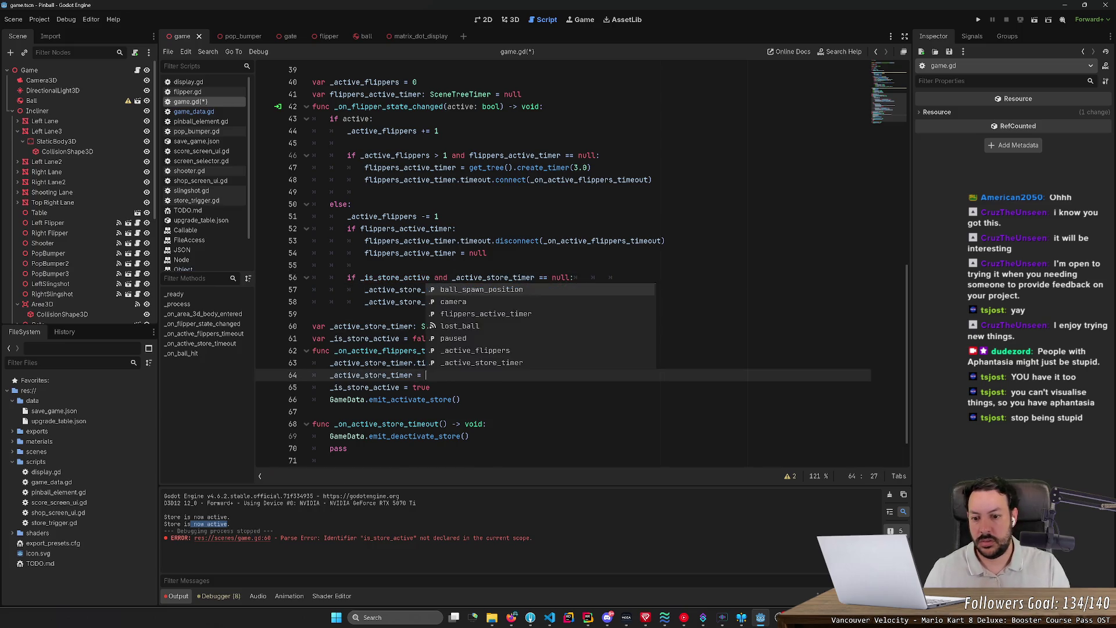
key(Return)
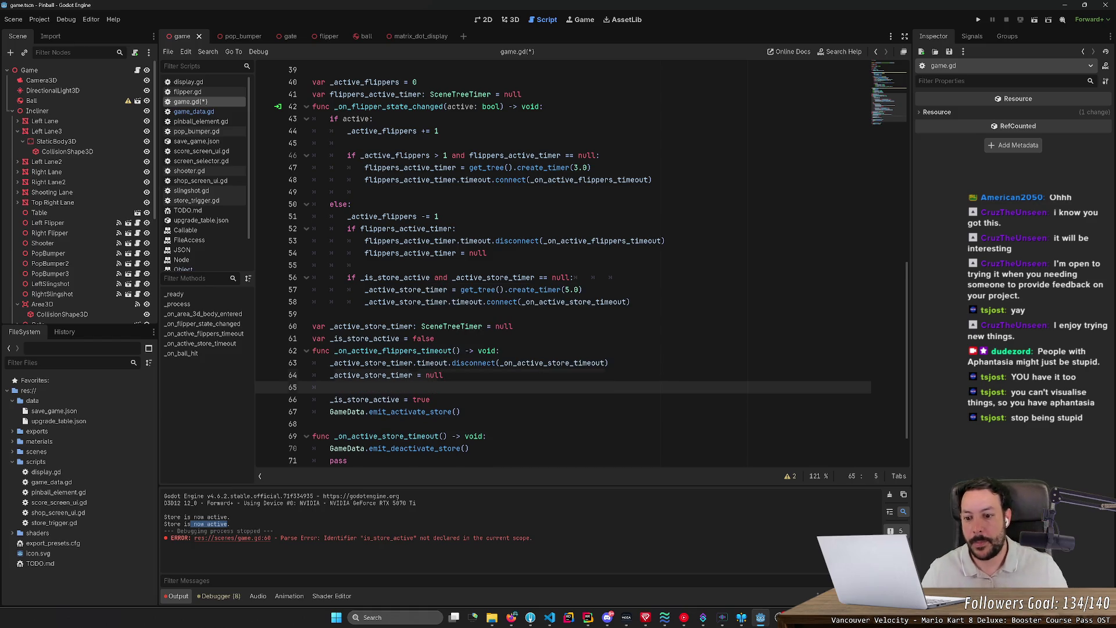
Wrap the disconnect and null reset under 'if _active_store_timer:' and save game.gd
key(Up)
key(Up)
key(Return)
key(Up)
text(if _ac)
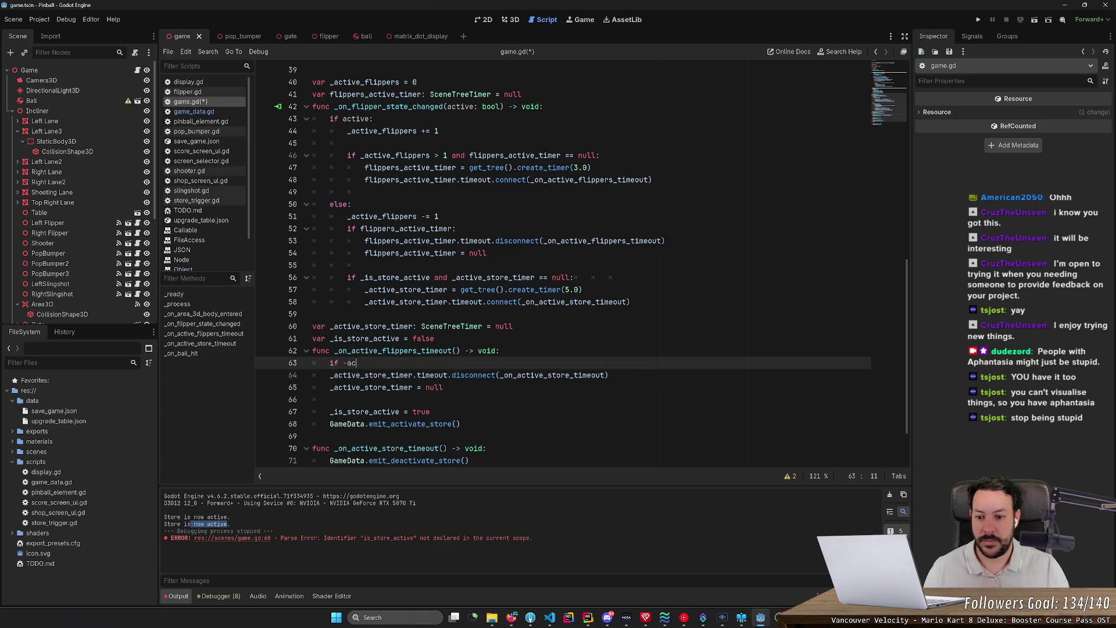
key(Escape)
text(tive)
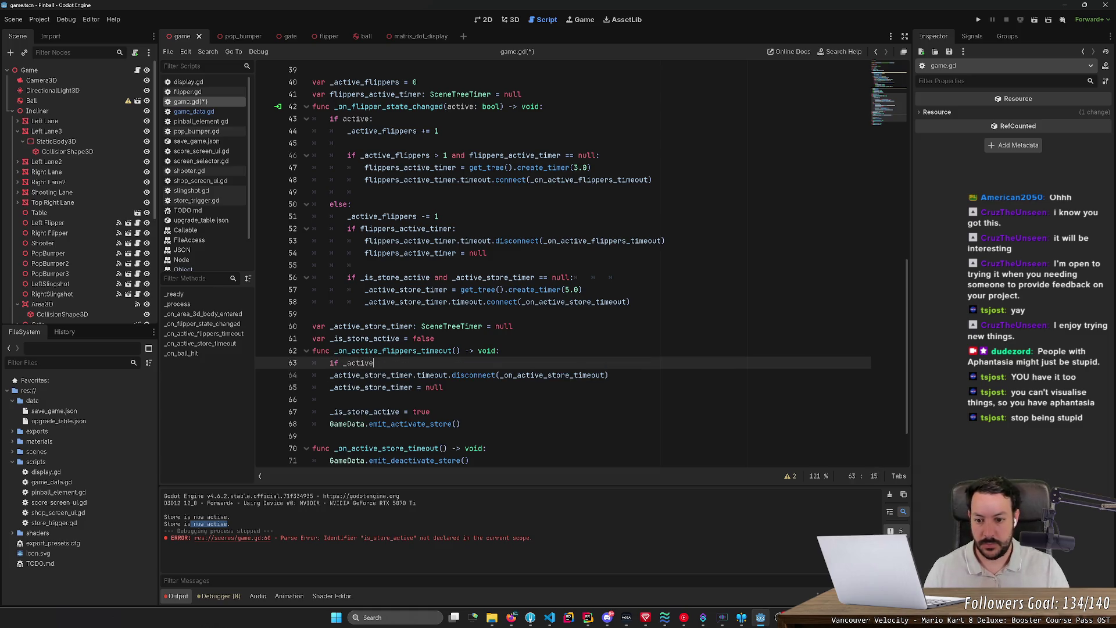
key(Down)
key(Return)
text(:)
drag(330, 375, 443, 387)
key(Tab)
click(447, 375)
key(ctrl+s)
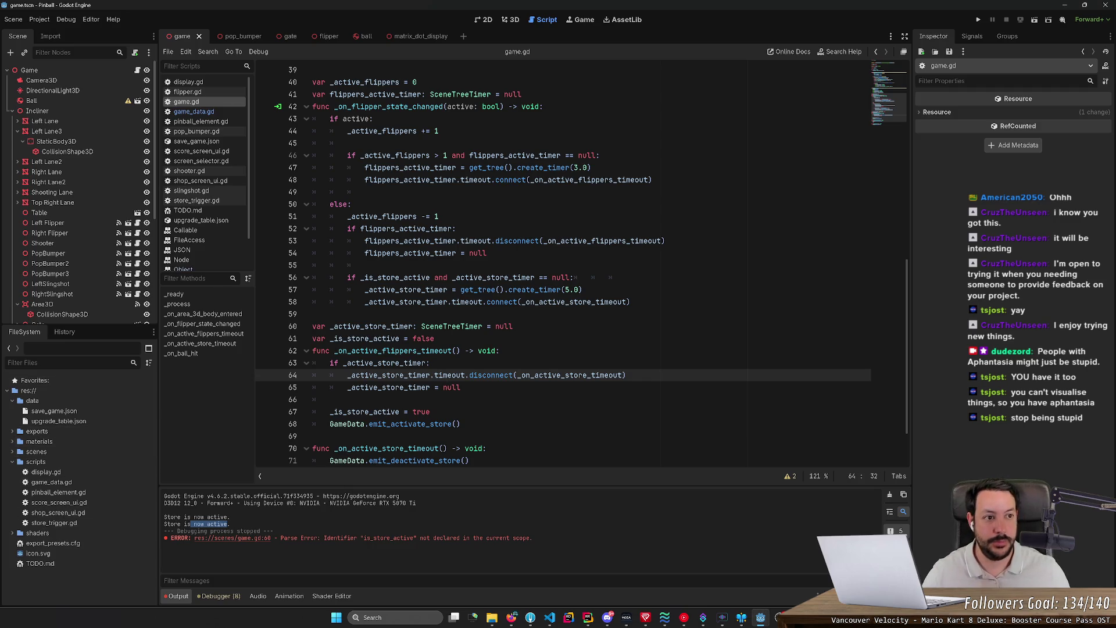
Jump to the emit_activate_store definition and select the function
scroll(581, 262, down, 2)
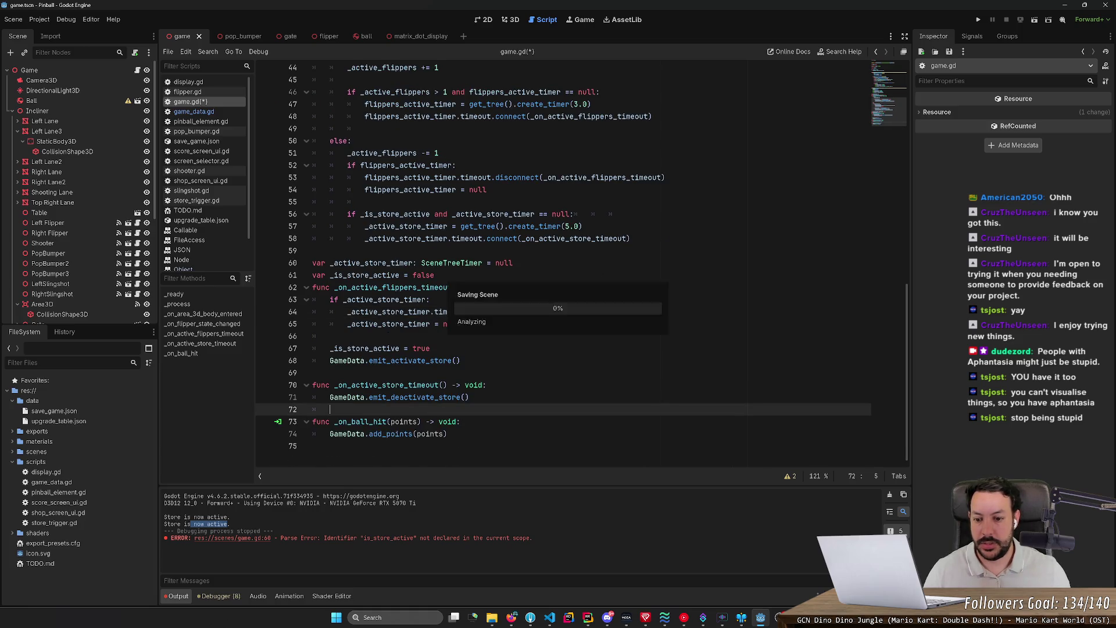
ctrl+click(407, 363)
key(shift+Down)
key(shift+Down)
key(shift+Down)
Duplicate emit_activate_store and the activated_store signal, renaming copies to emit_deactivate_store and deactivated_store
key(ctrl+shift+d)
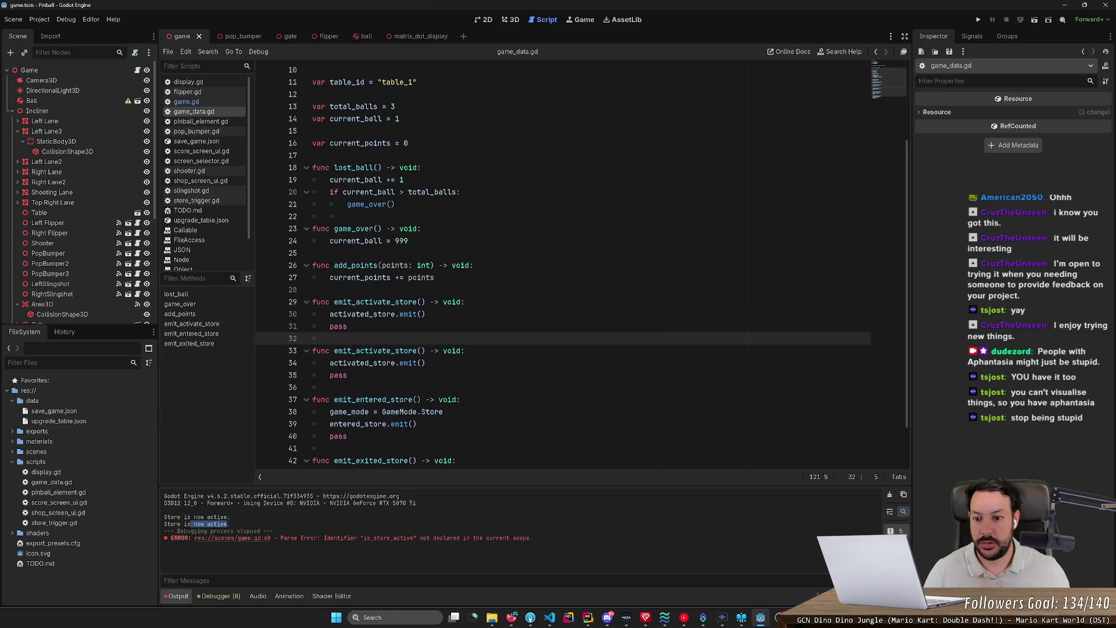
click(360, 301)
text(de)
scroll(581, 261, up, 3)
click(410, 94)
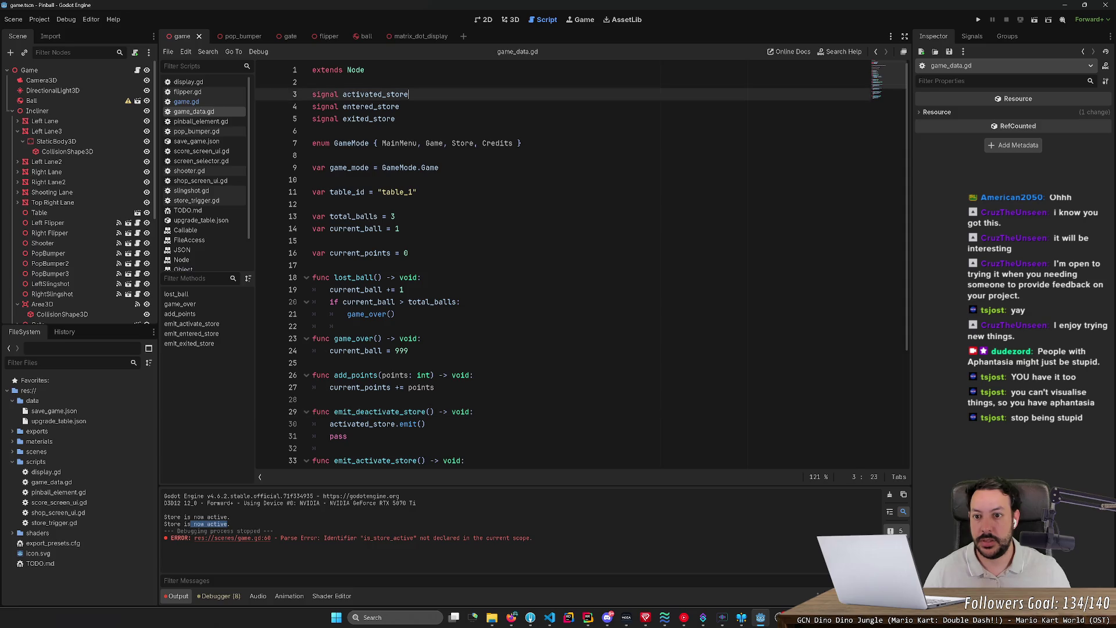
key(ctrl+shift+d)
key(ctrl+Left)
text(de)
key(ctrl+a)
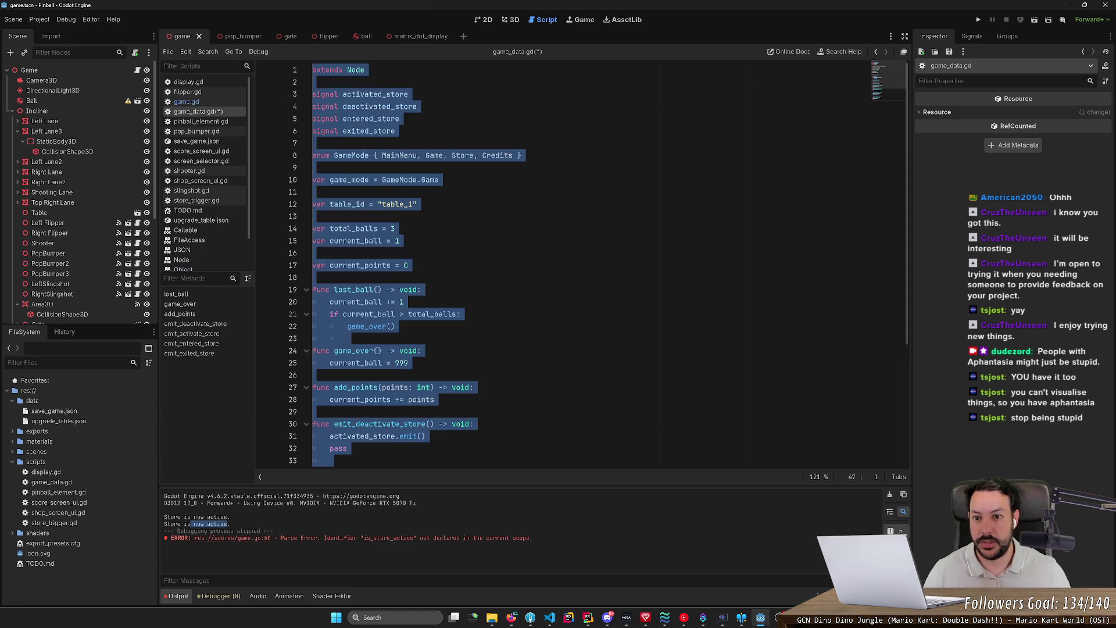
click(399, 118)
Make the copied function emit deactivated_store and save game_data.gd
scroll(582, 262, down, 3)
click(329, 326)
text(de)
key(ctrl+a)
click(444, 278)
key(ctrl+s)
Move emit_deactivate_store below emit_activate_store, tidy blank lines, and run the game
scroll(445, 277, down, 2)
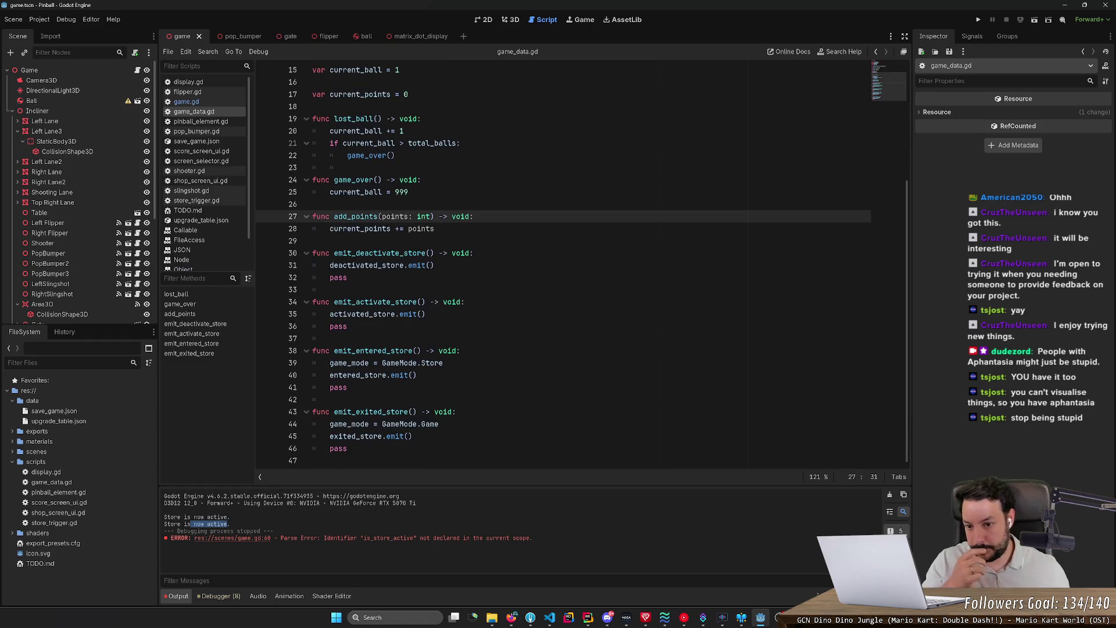
scroll(523, 267, up, 4)
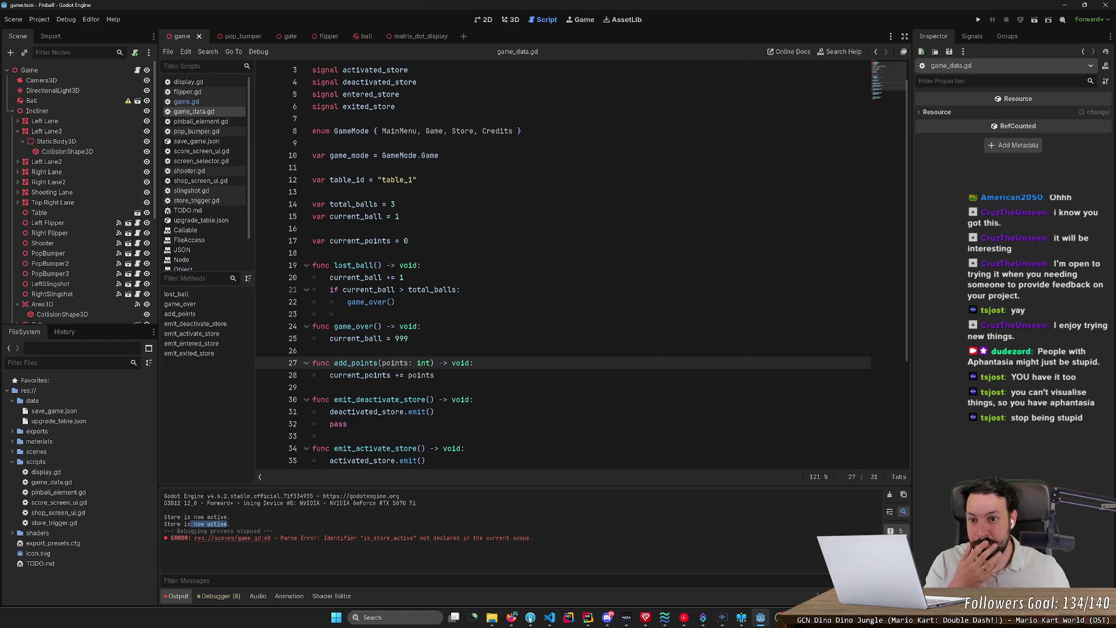
scroll(523, 267, down, 3)
drag(347, 314, 313, 289)
key(alt+Down)
key(alt+Down)
key(alt+Down)
click(347, 326)
key(Return)
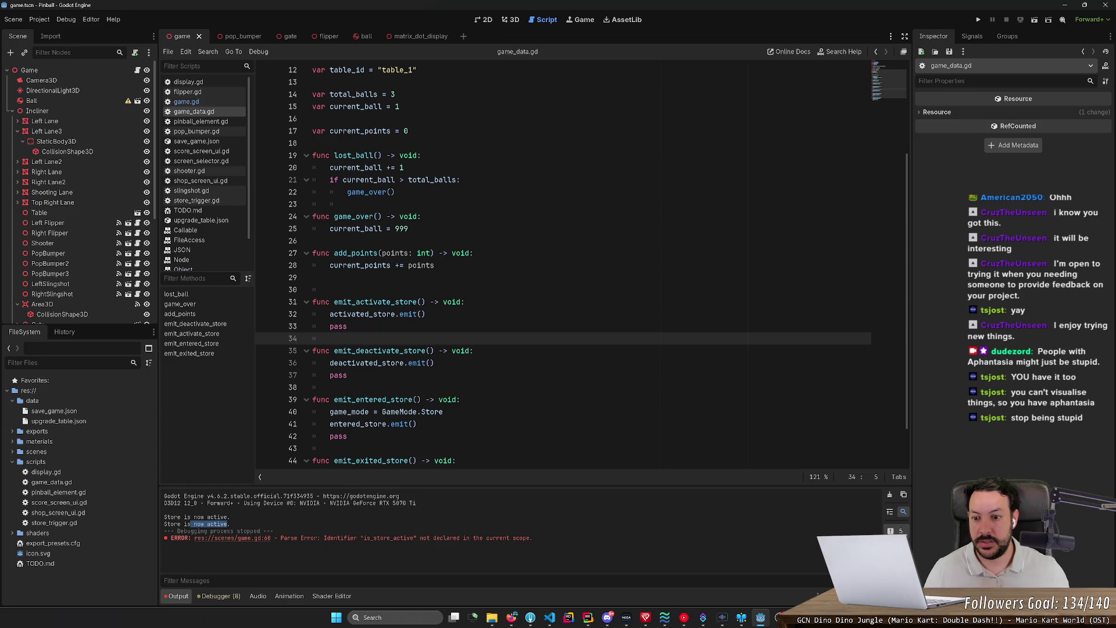
click(313, 277)
key(Delete)
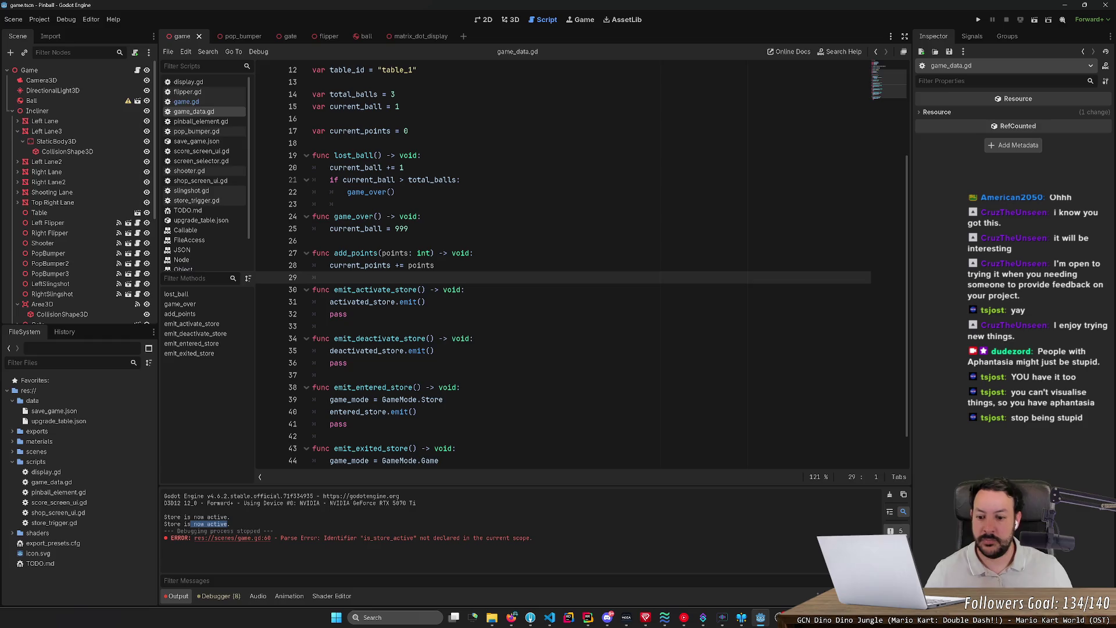
click(978, 20)
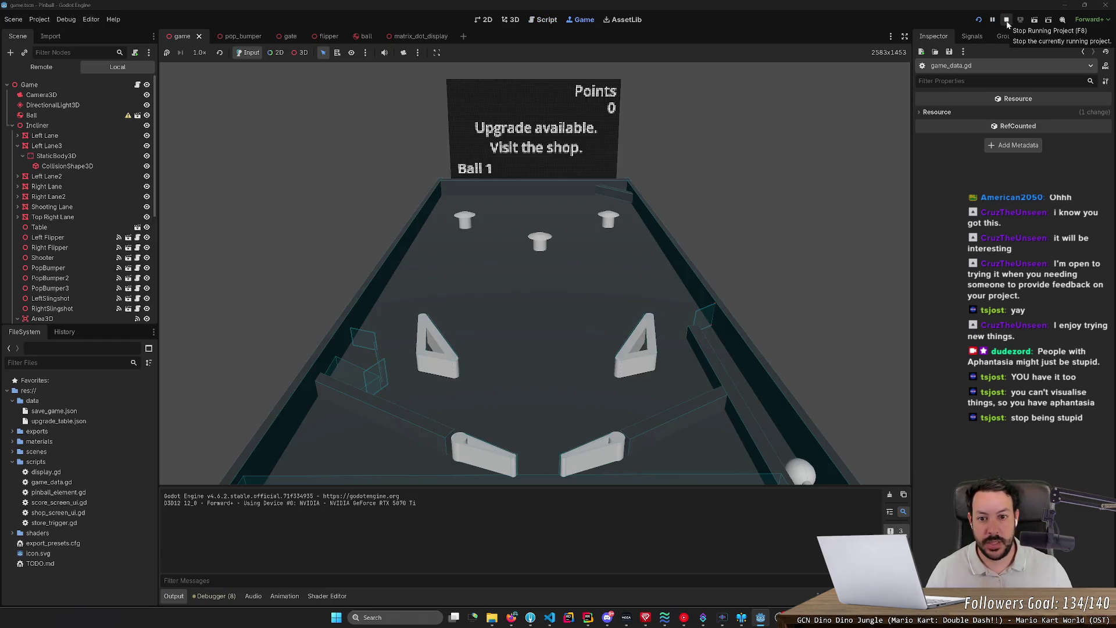
scroll(581, 266, down, 1)
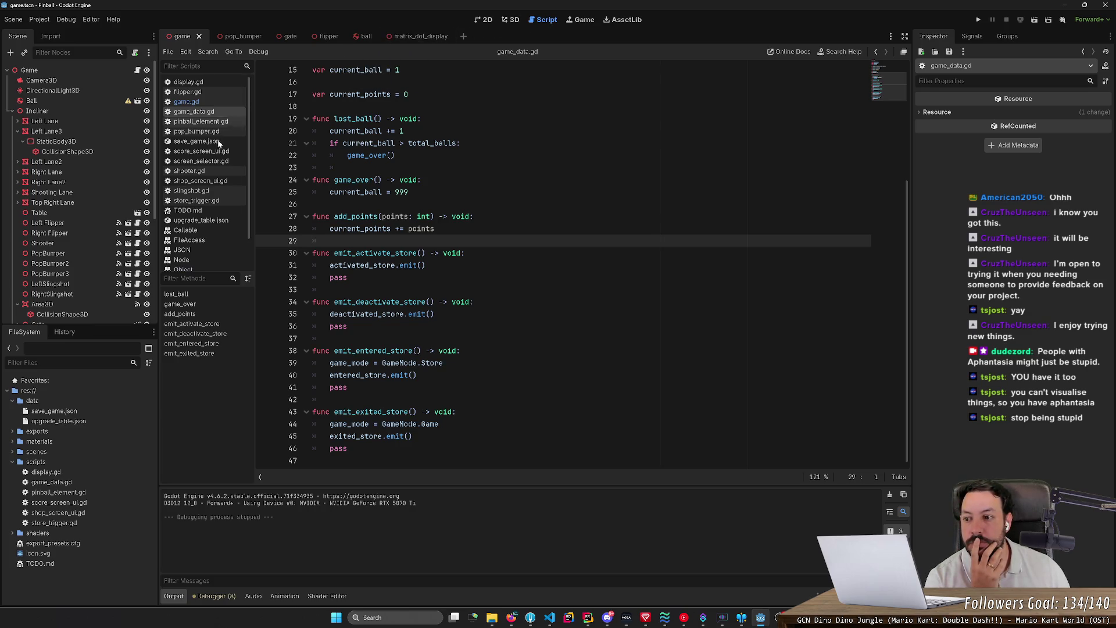
click(978, 21)
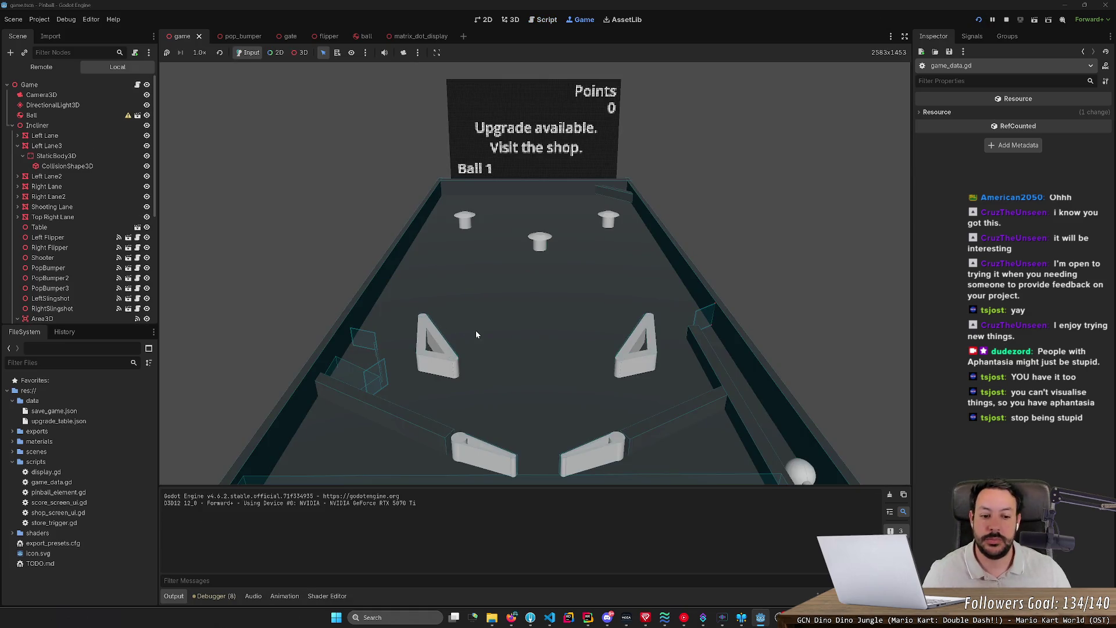
key(Left)
key(Right)
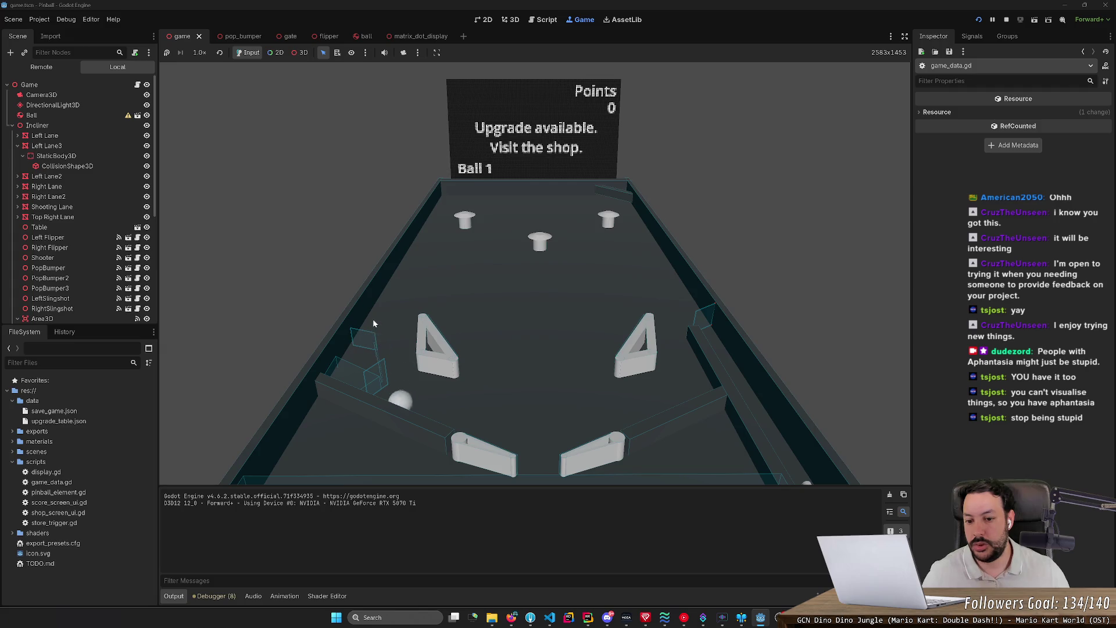
key(Left)
key(Right)
key(Left)
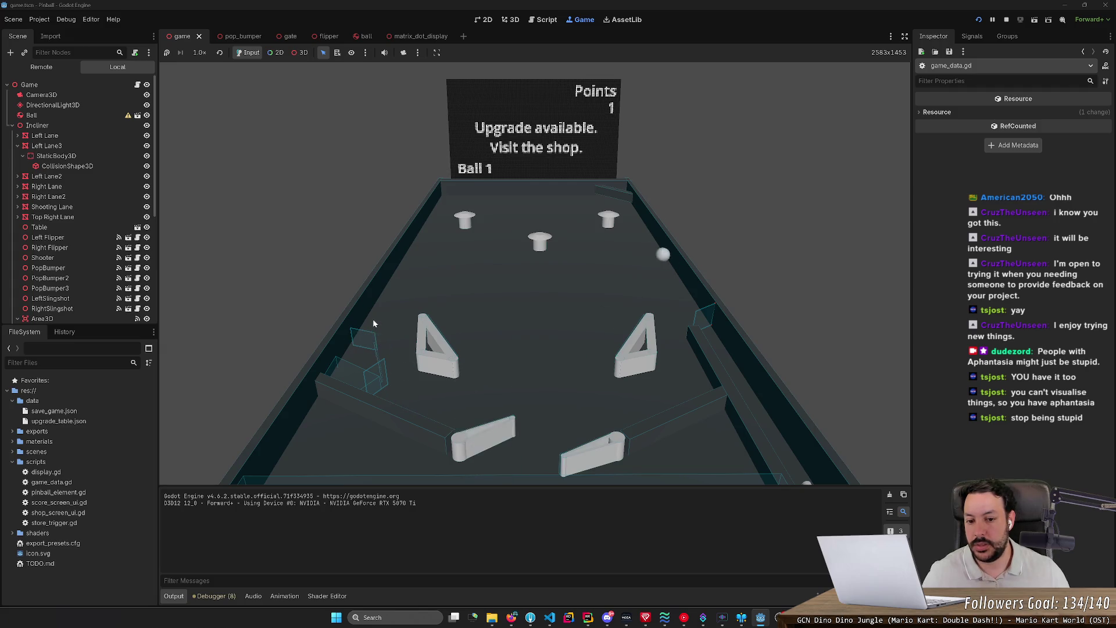
key(Left)
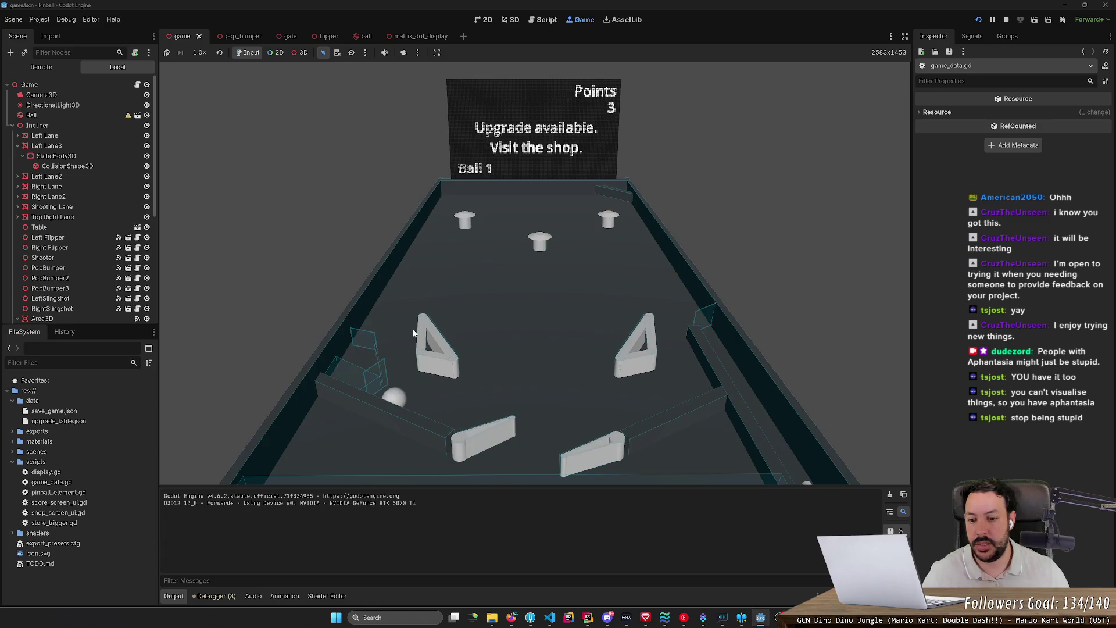
click(1005, 20)
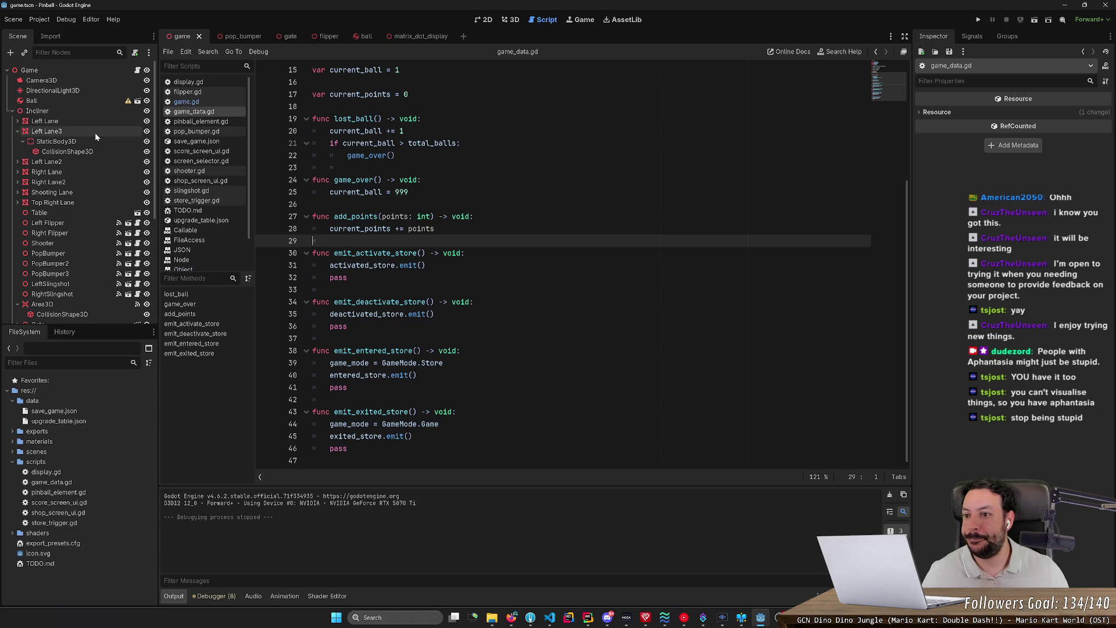
Inspect the StoreExitGate and StoreEntranceGate transforms in the 3D view, then reopen game.gd
click(511, 23)
scroll(86, 242, down, 5)
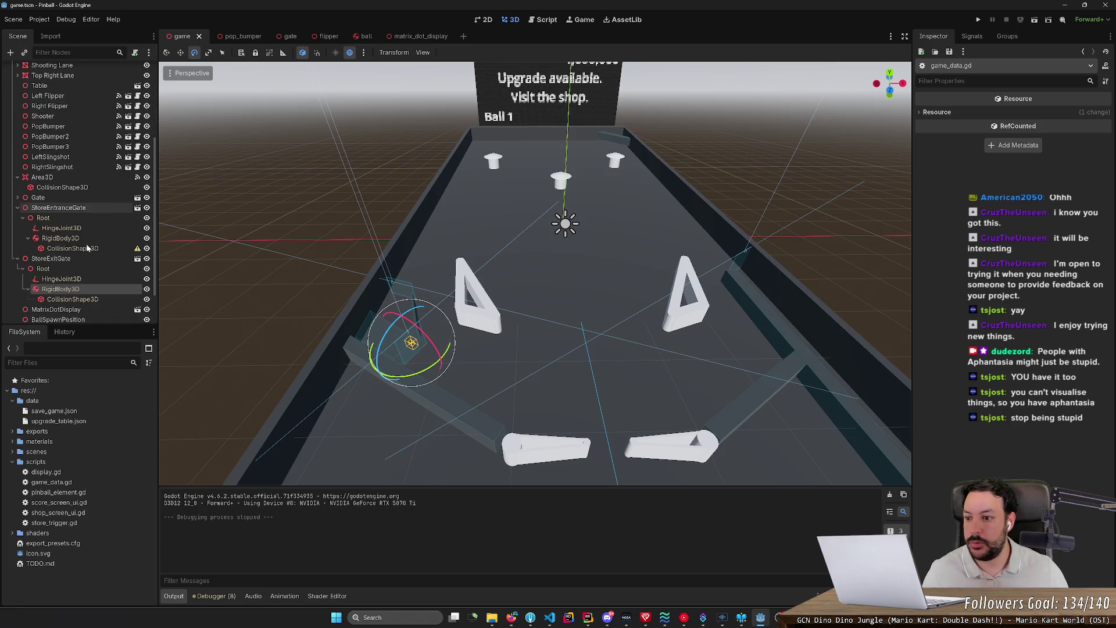
click(78, 258)
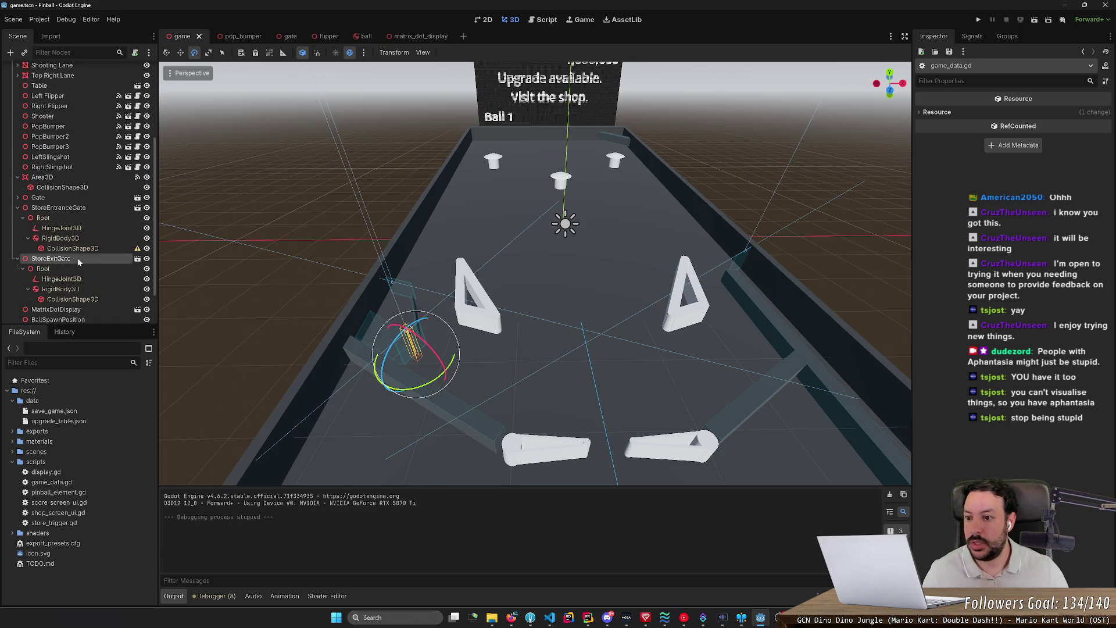
click(84, 213)
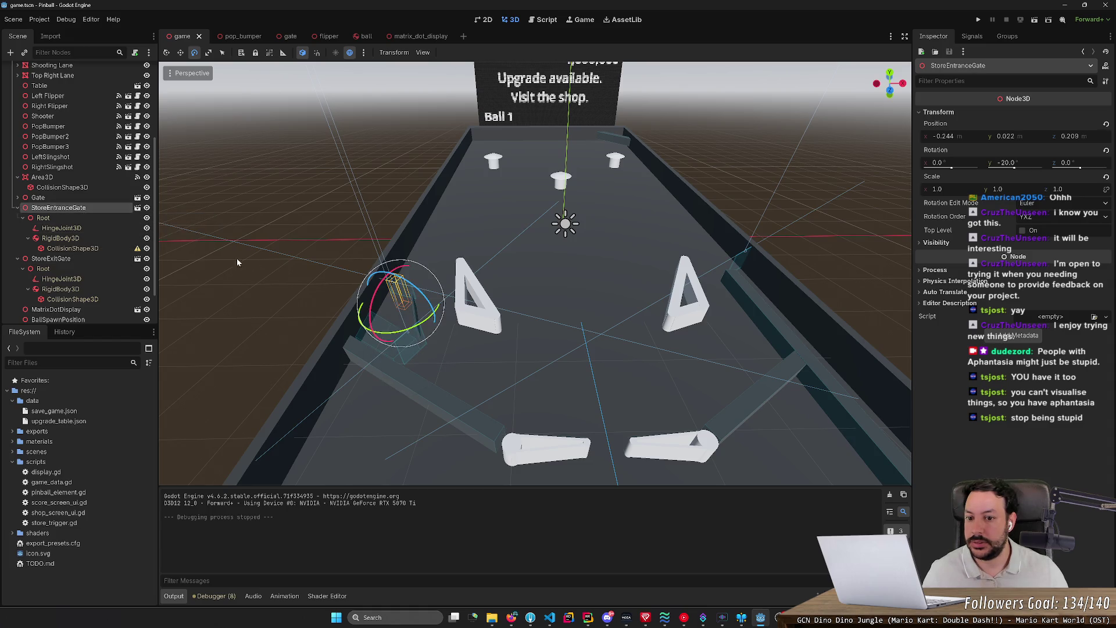
scroll(236, 258, up, 5)
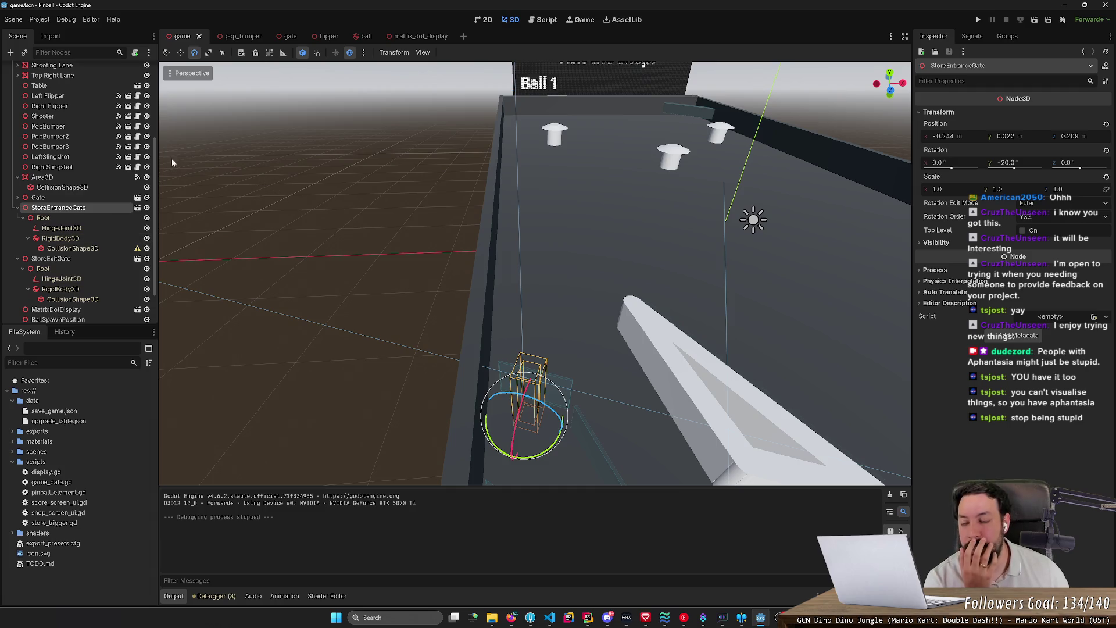
scroll(97, 138, up, 2)
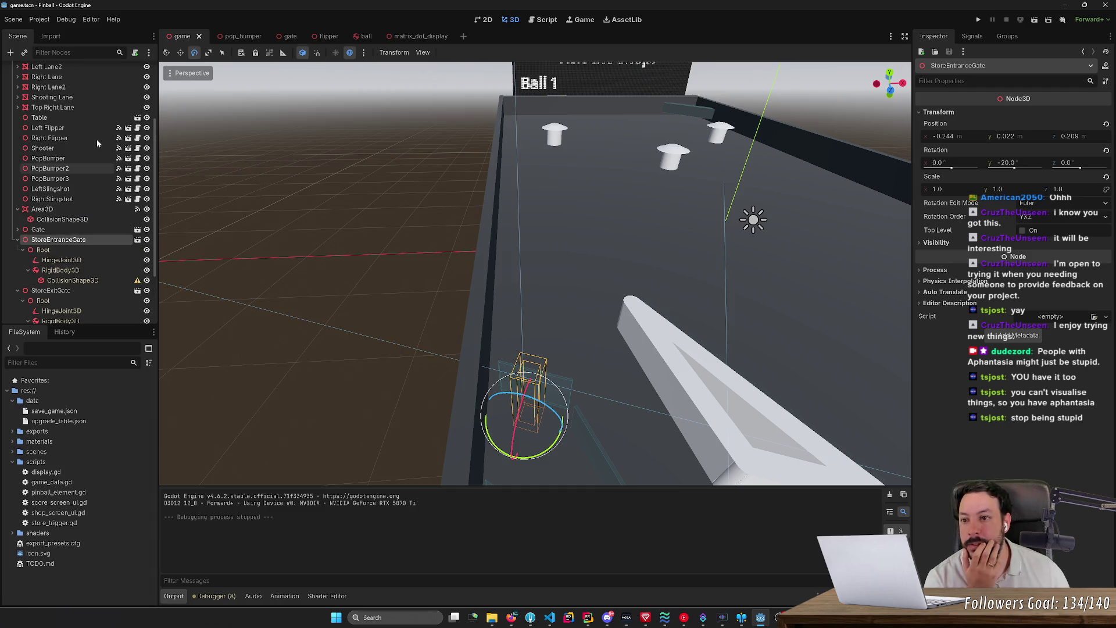
scroll(129, 115, up, 5)
click(137, 69)
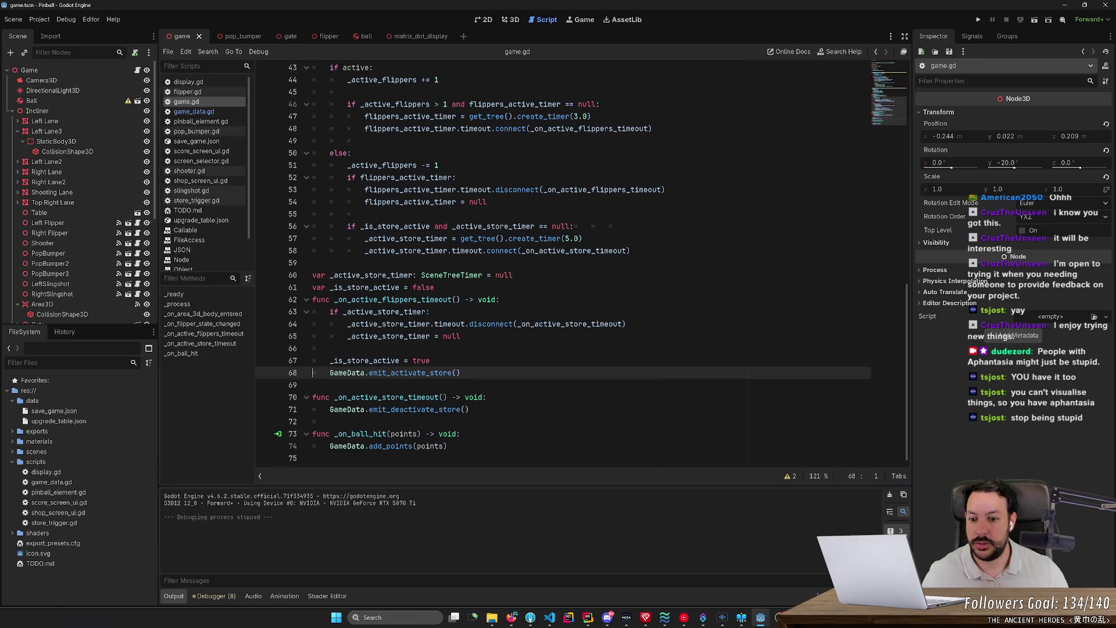
Add '$Incliner/StoreEntranceGate.scale.x = 0' after emit_activate_store() and save
click(461, 373)
key(Return)
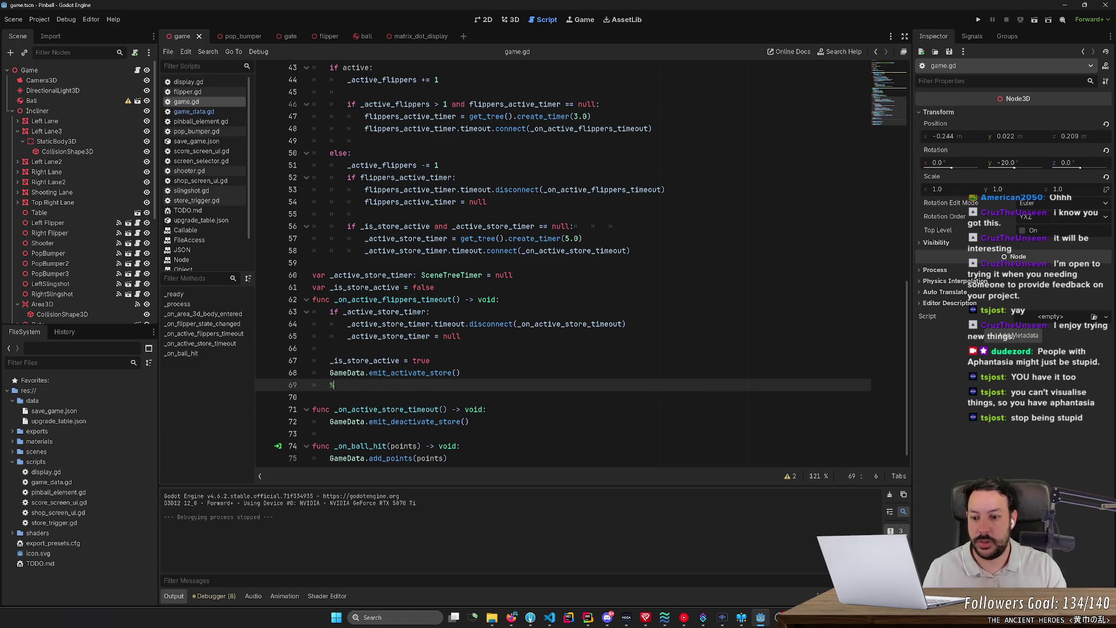
text($)
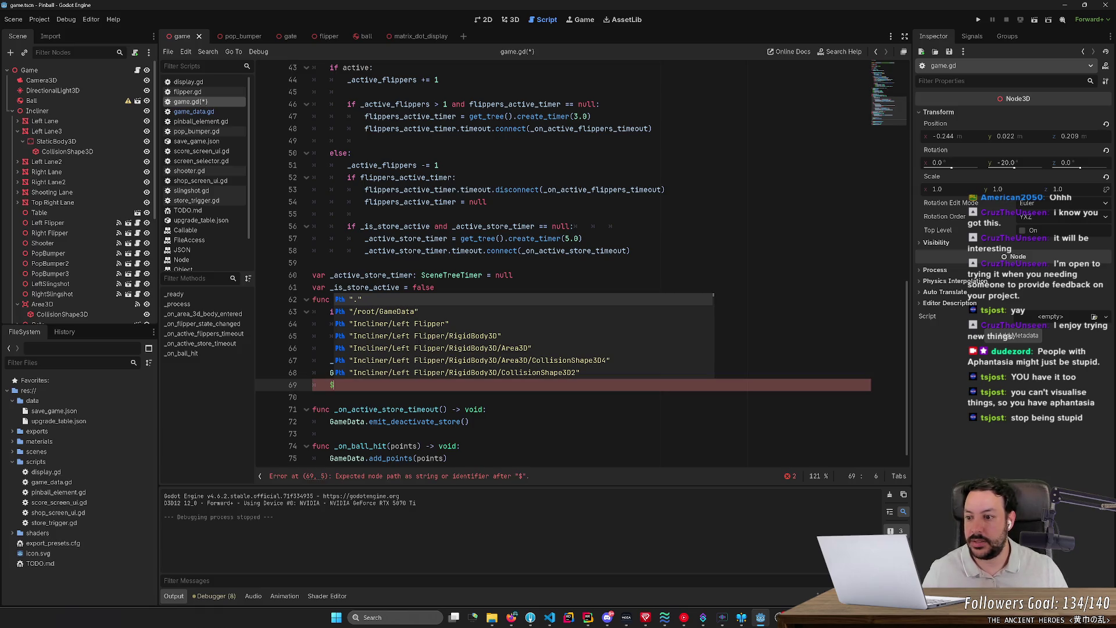
scroll(146, 224, down, 5)
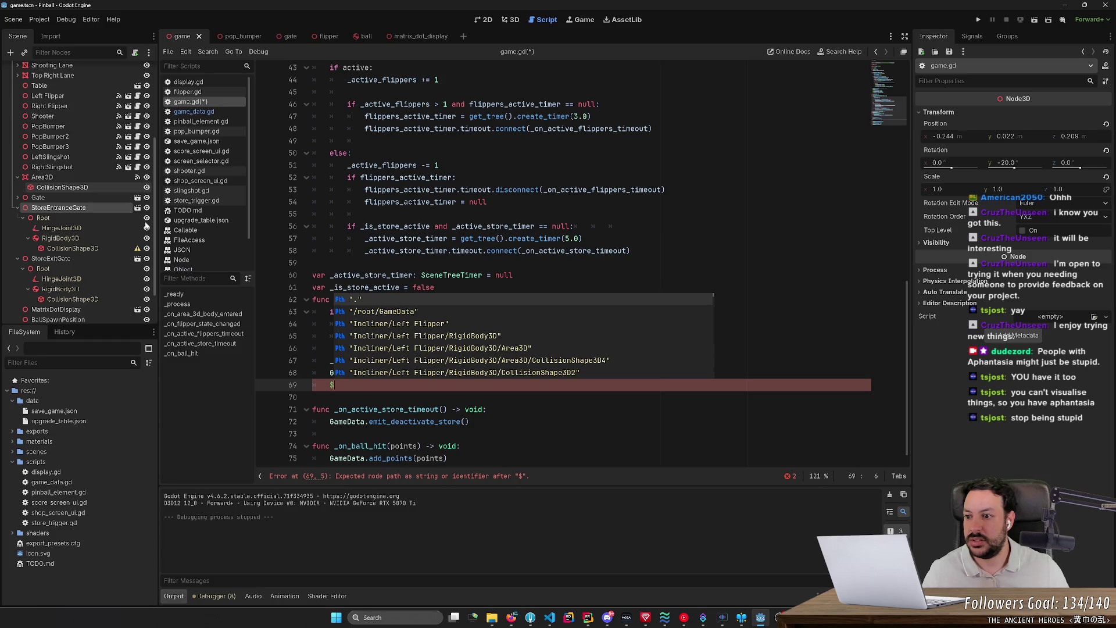
text(StoreEn)
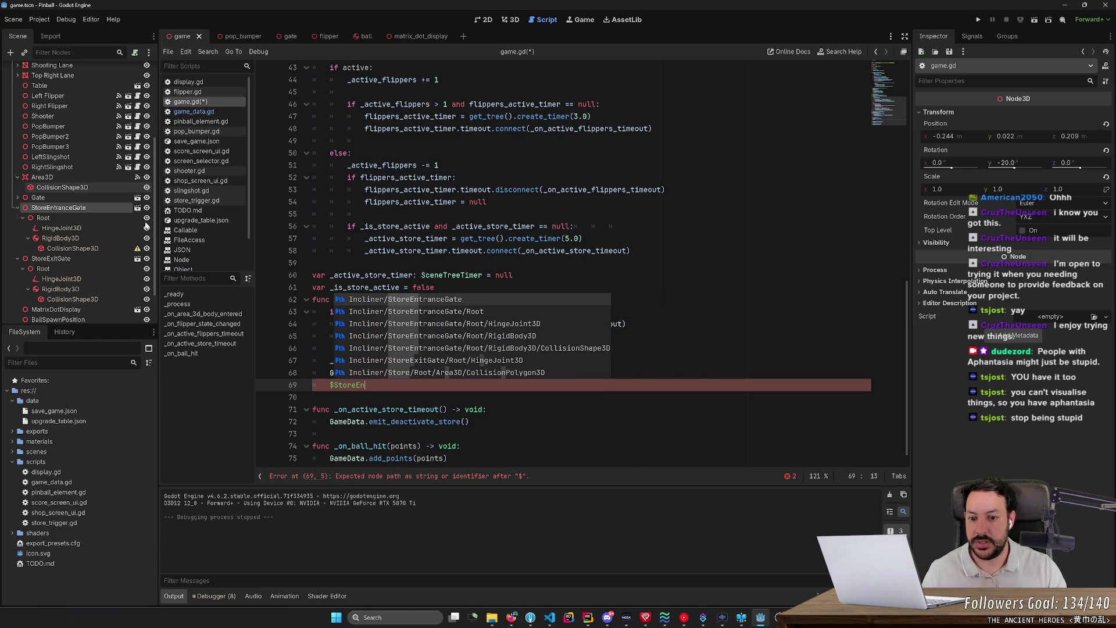
key(Return)
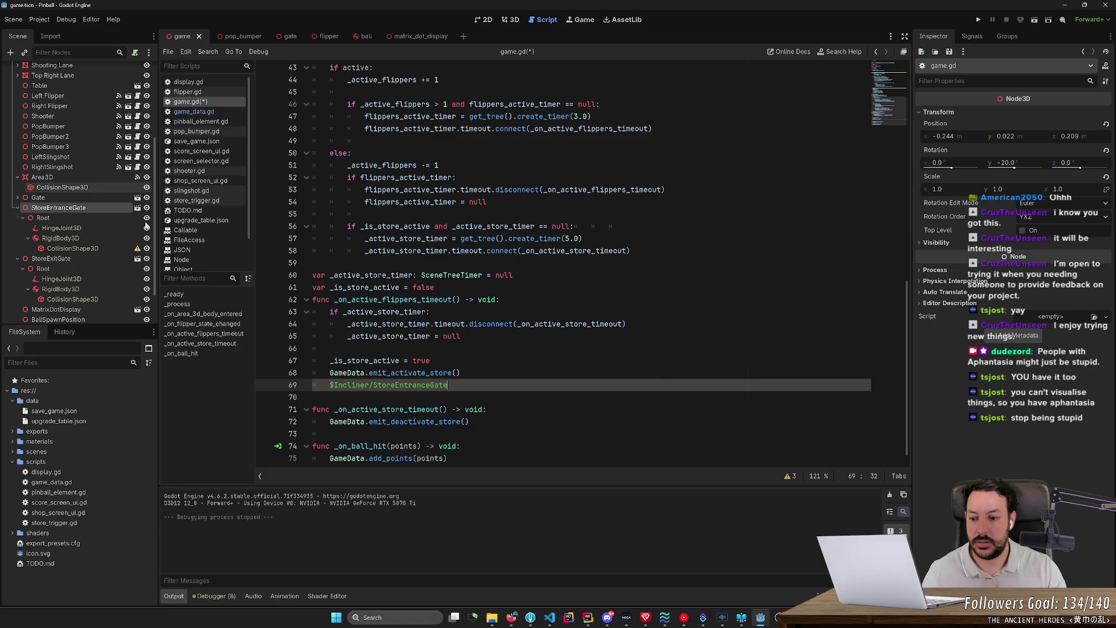
text(.scale)
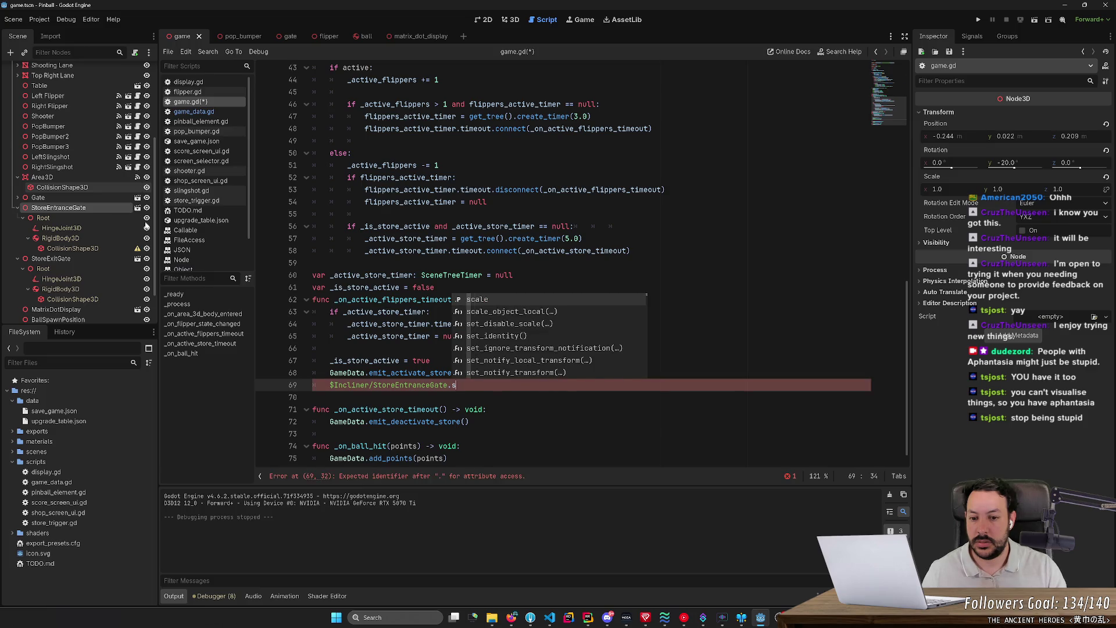
text(.x = 0.0)
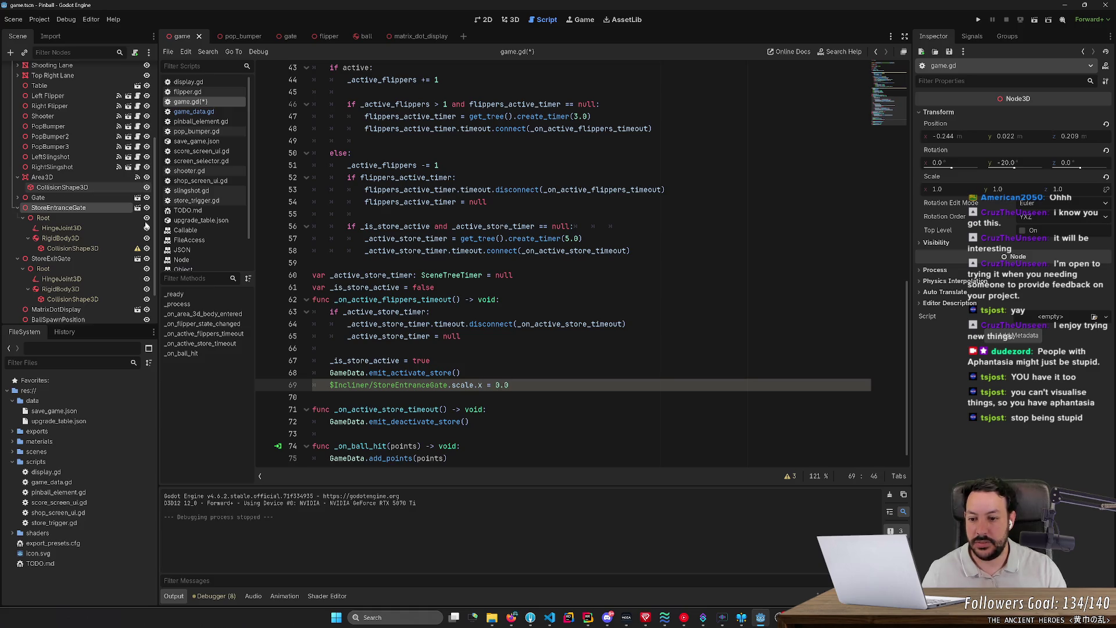
key(ctrl+s)
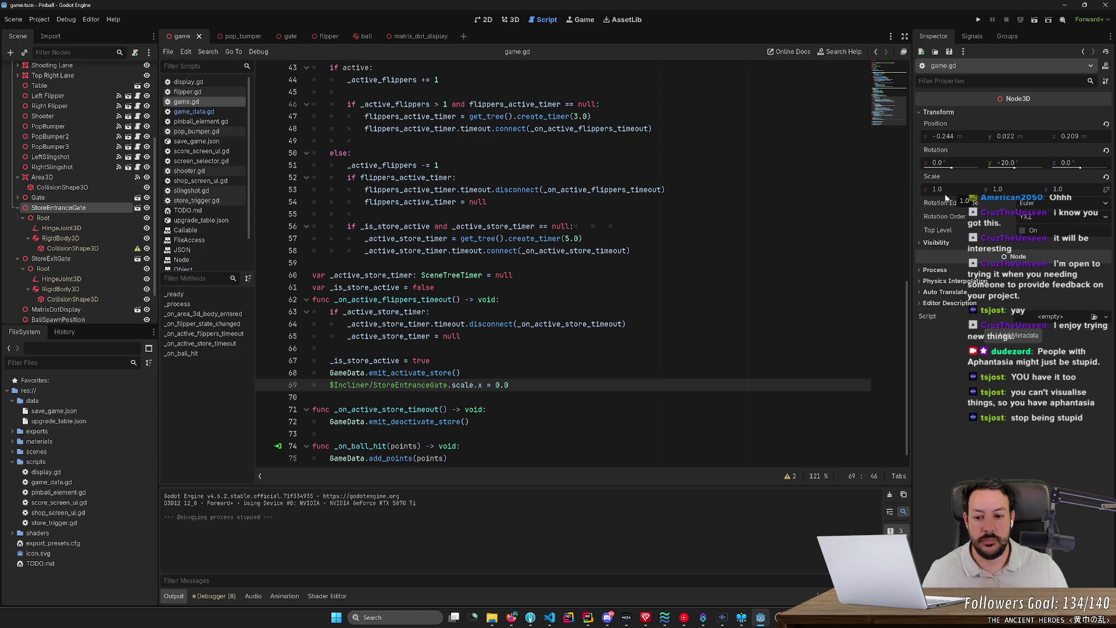
Copy the gate scale line into the store timeout function with the value 1.0
key(shift+Up)
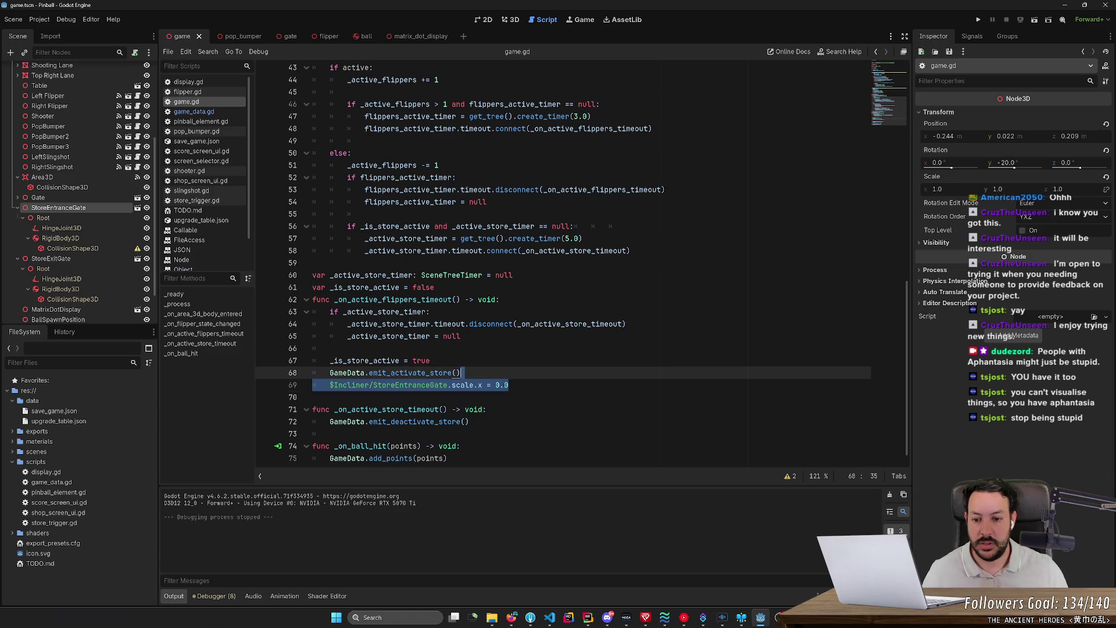
scroll(581, 261, up, 1)
scroll(581, 262, down, 2)
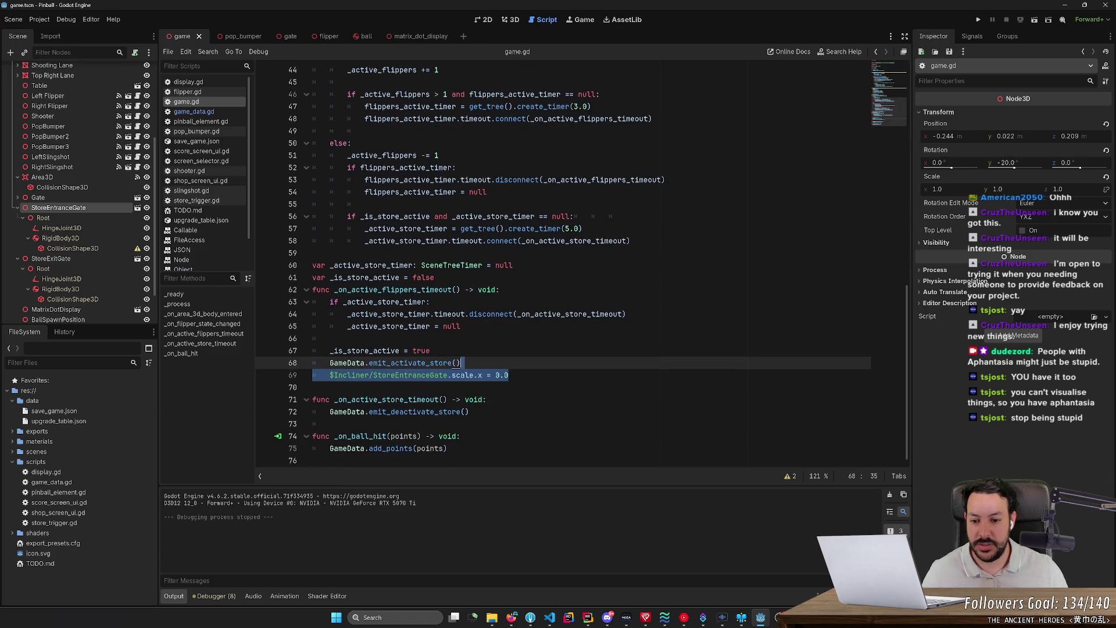
key(ctrl+c)
click(469, 412)
key(Return)
key(ctrl+v)
key(Up)
key(ctrl+shift+k)
key(BackSpace)
text(1)
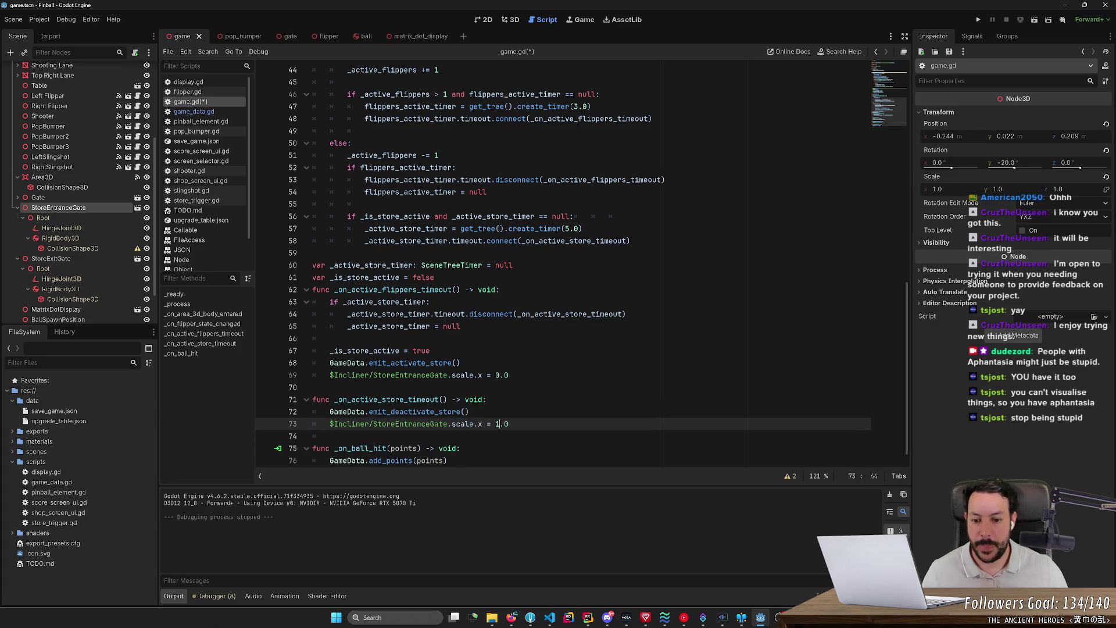
scroll(581, 266, down, 1)
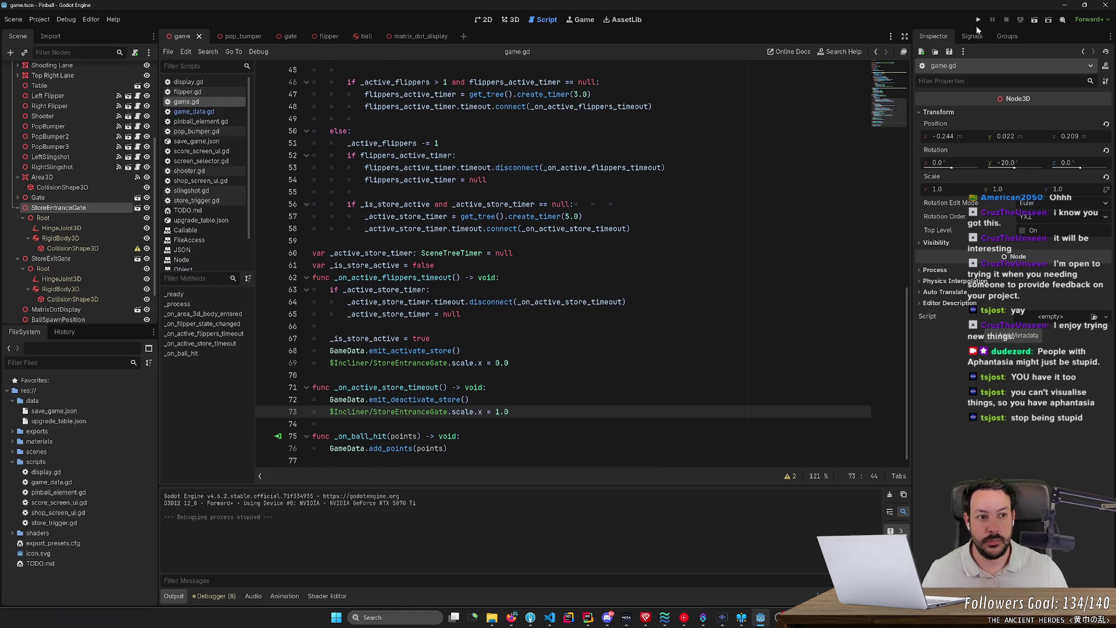
Run the game, hold both flippers, check the runtime errors, and stop
click(978, 21)
key(space)
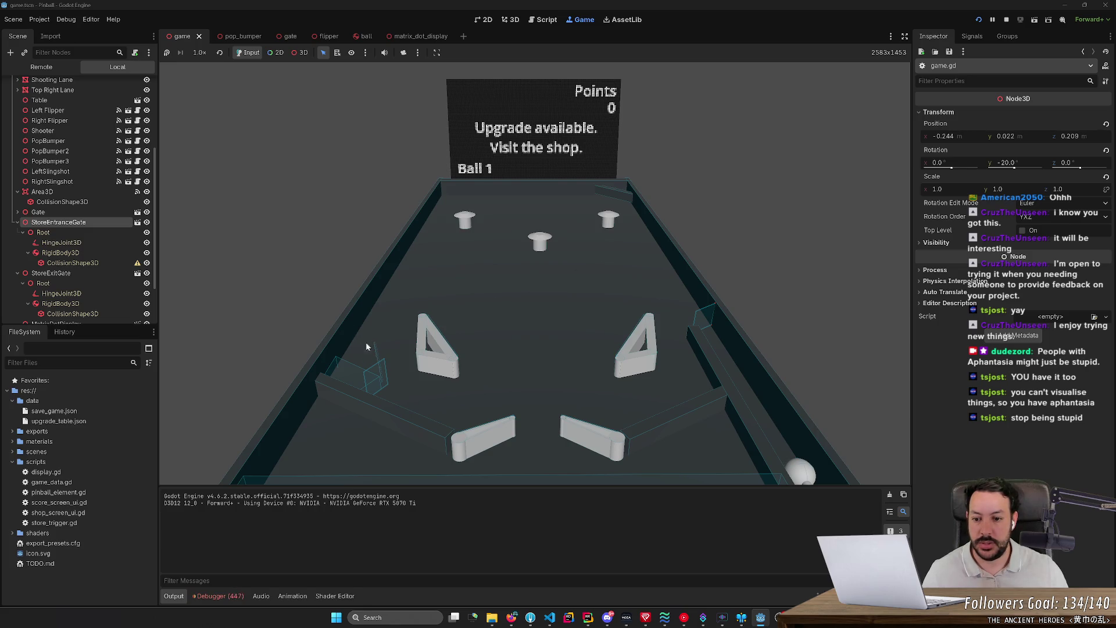
click(219, 596)
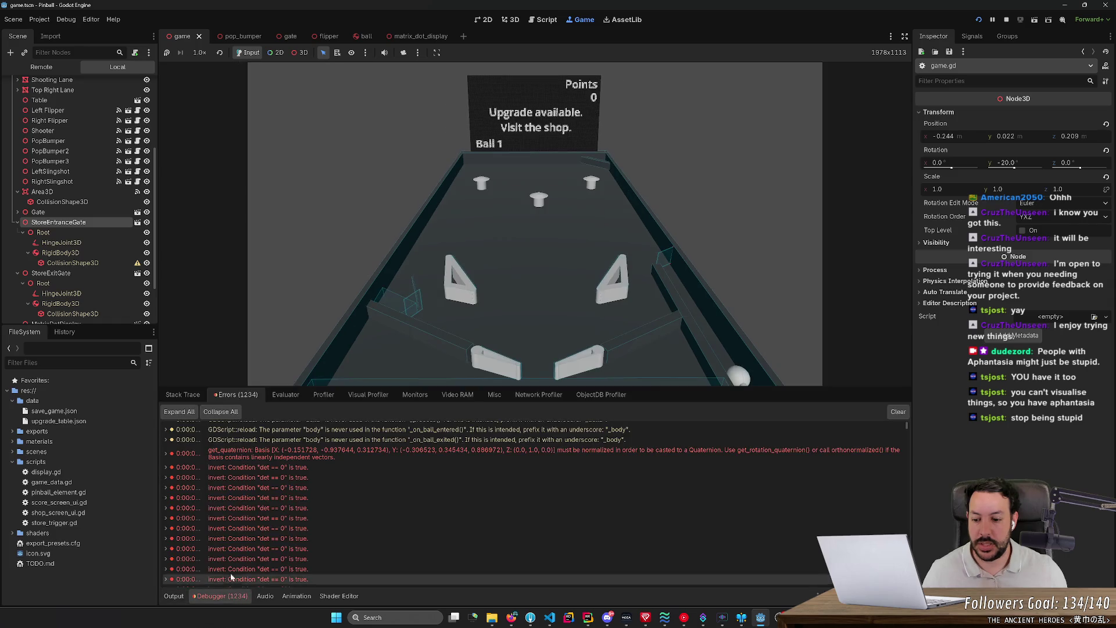
click(1006, 21)
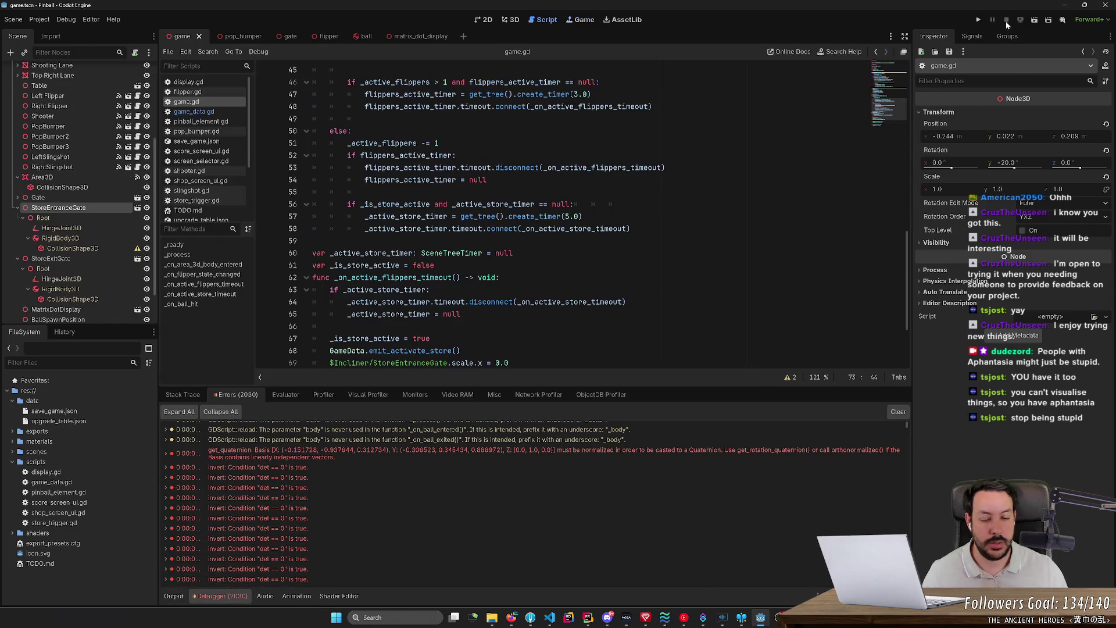
Review the contents of game_data.gd
click(194, 112)
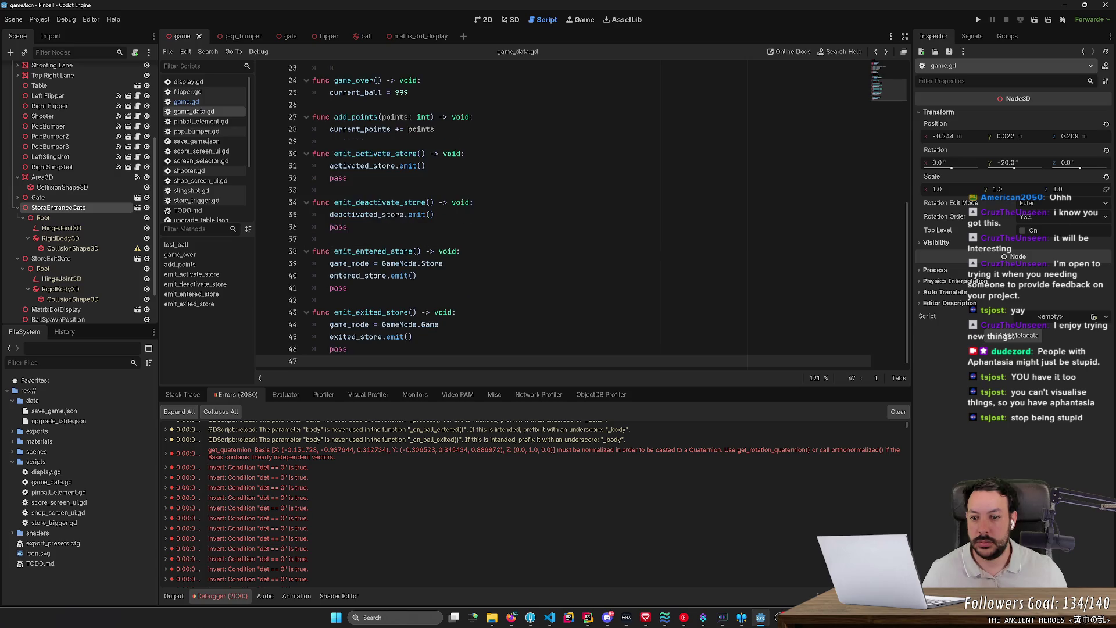
key(ctrl+a)
scroll(581, 215, up, 6)
click(315, 119)
key(ctrl+a)
scroll(581, 215, up, 7)
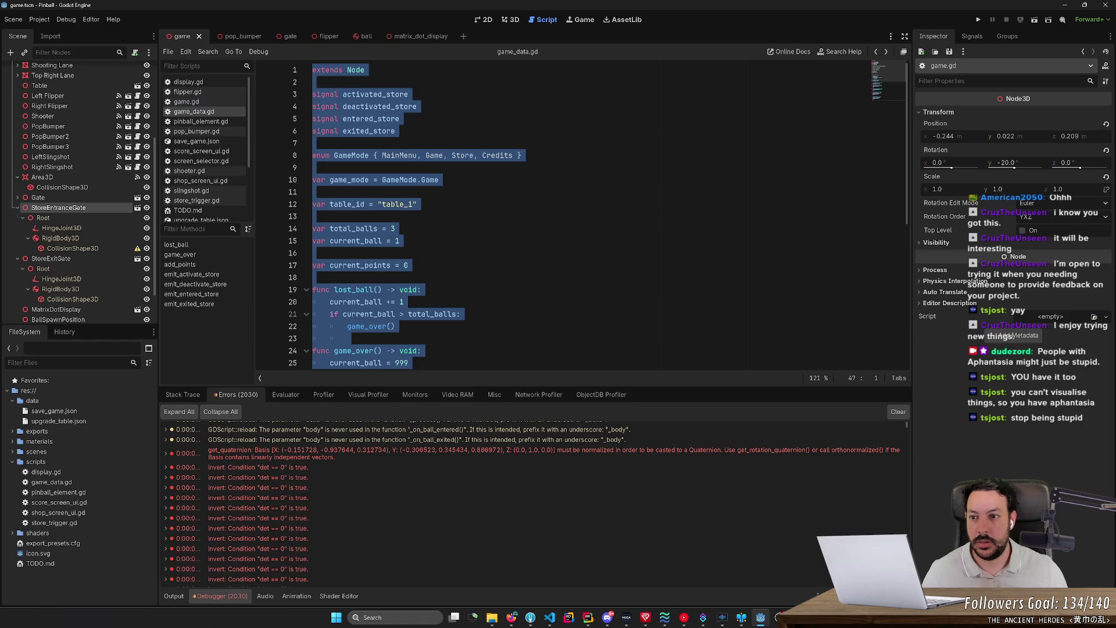
scroll(581, 215, down, 5)
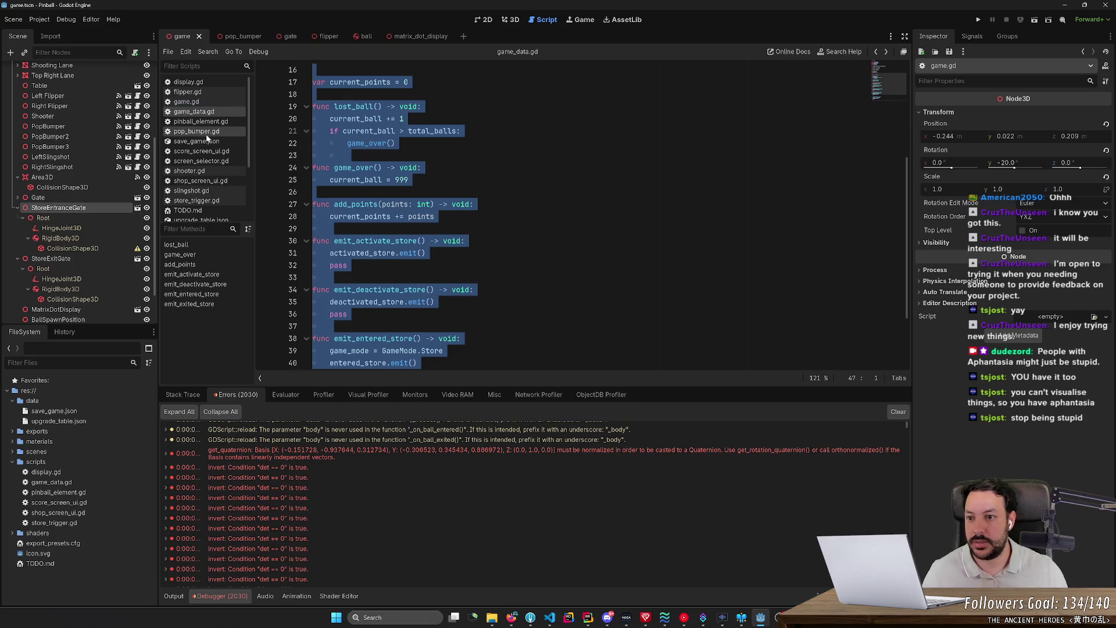
scroll(205, 134, down, 3)
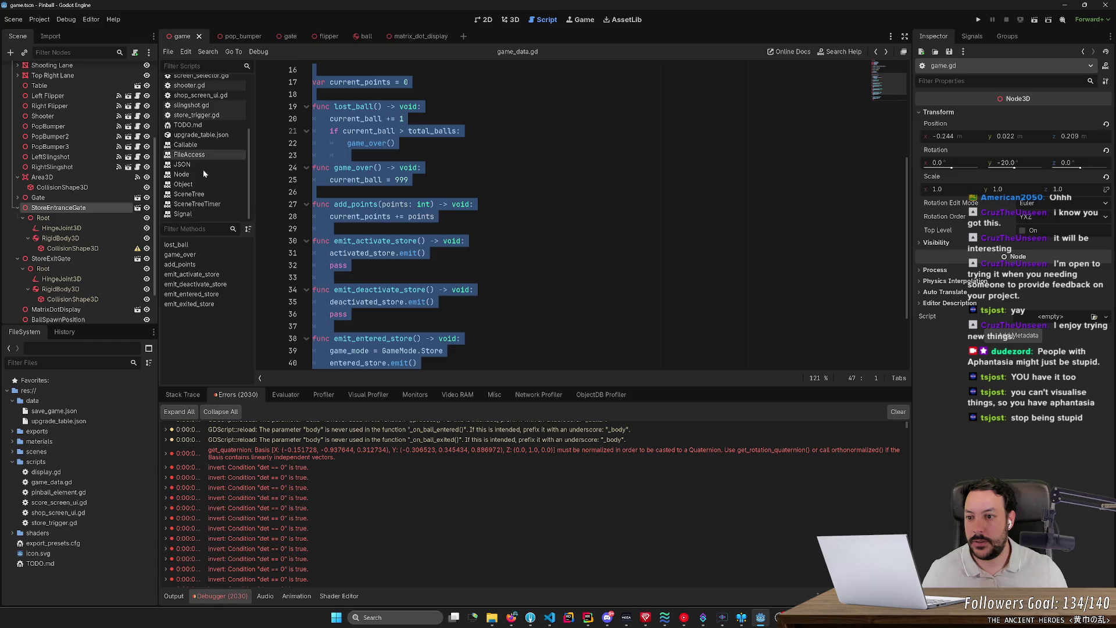
scroll(198, 110, up, 3)
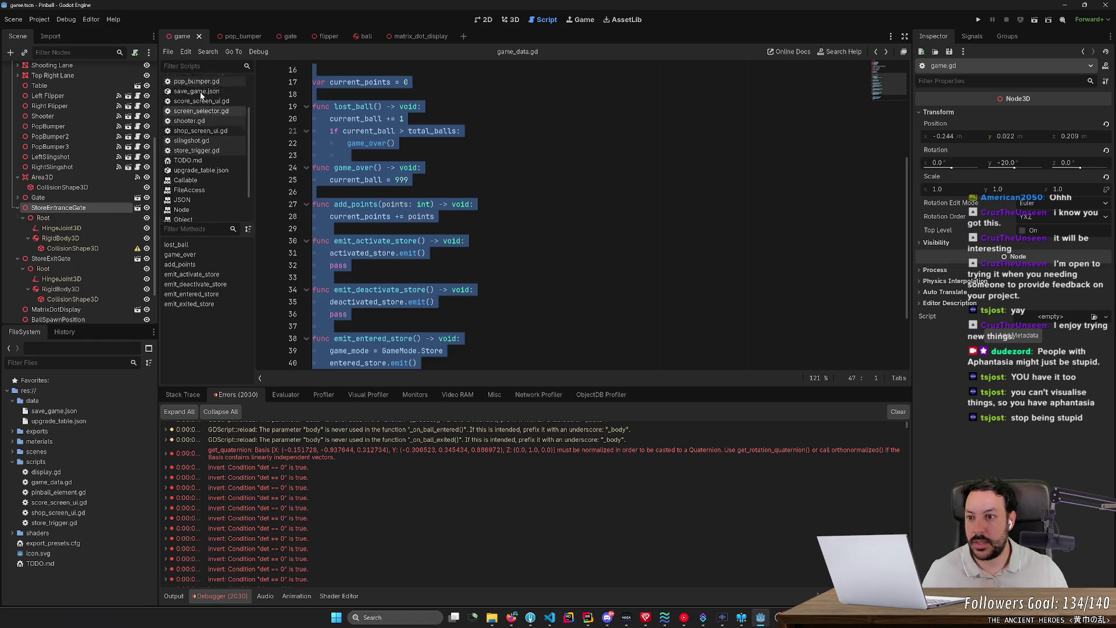
Back in game.gd, remove the x from scale.x on line 73
click(192, 102)
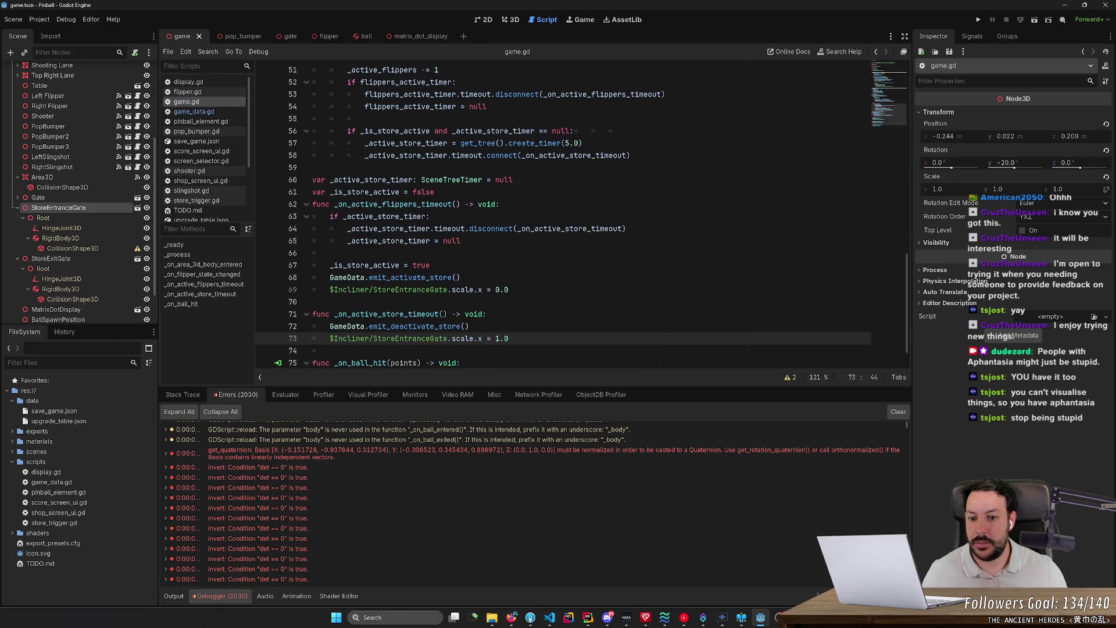
click(478, 338)
key(Delete)
Change line 73 to 'rotation_degrees.y += 180.0', save, and run the game with F5
text(y)
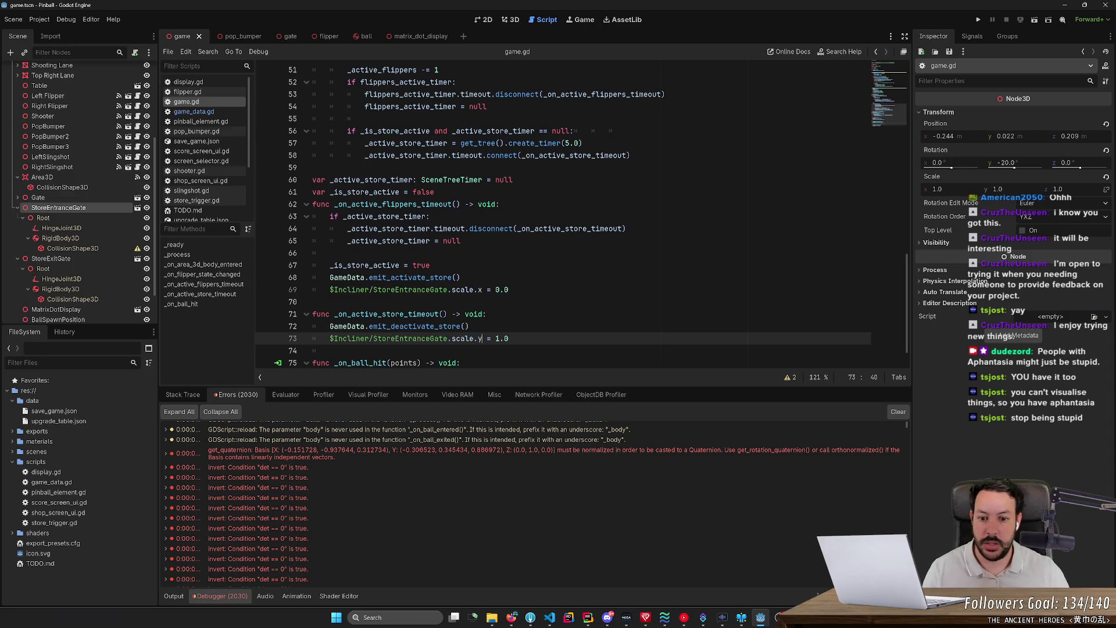
double_click(463, 338)
text(rotation)
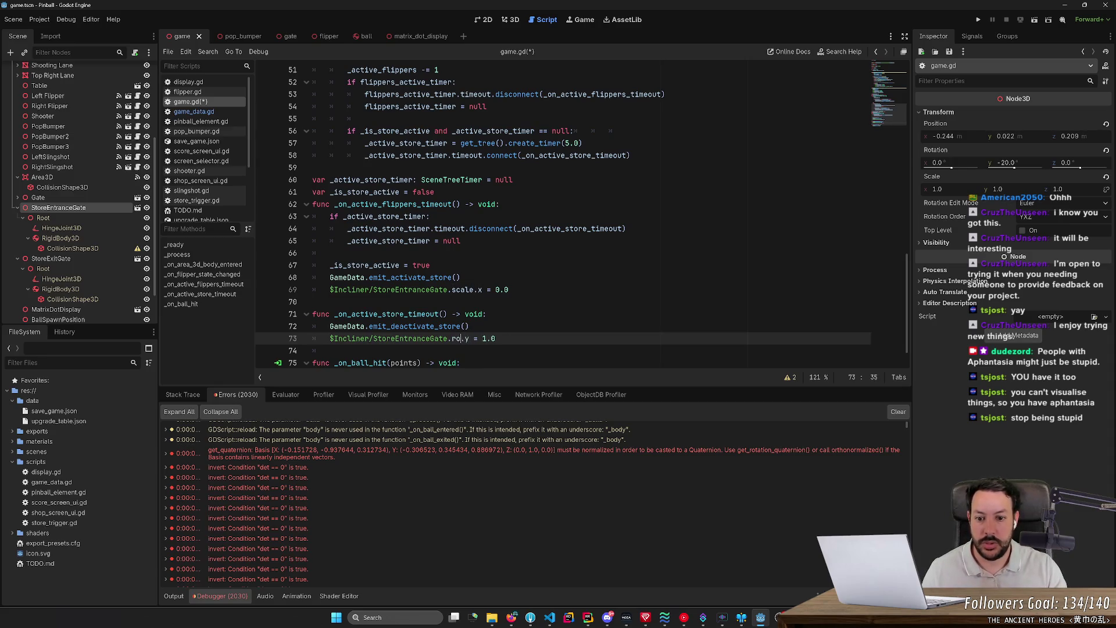
text(_)
key(Return)
key(Right)
key(Right)
key(Right)
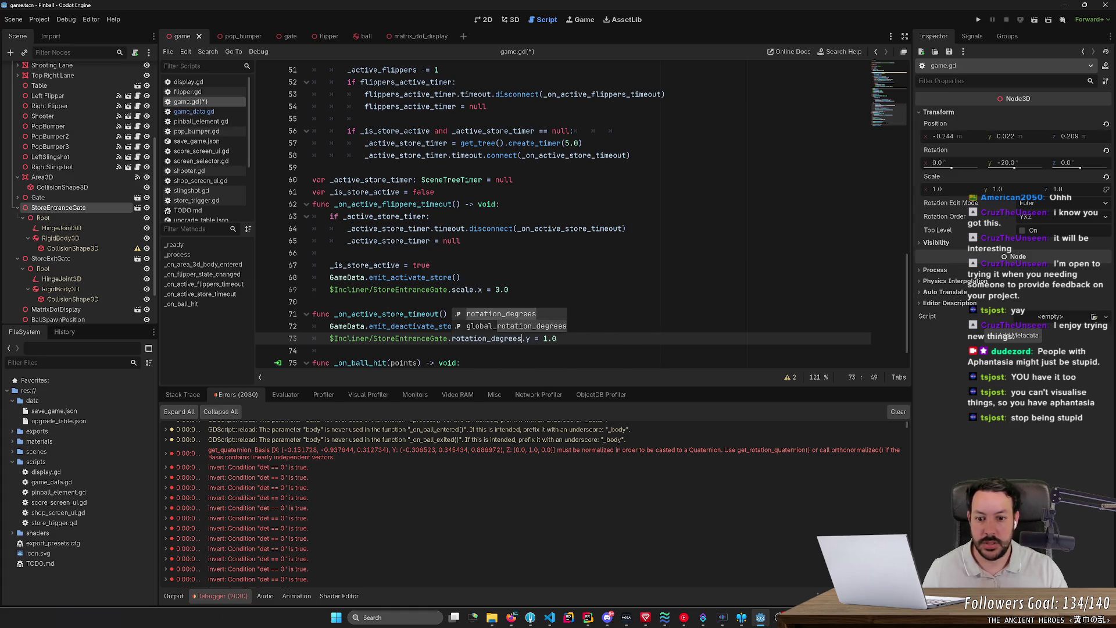
text(+)
key(Right)
key(Right)
key(Right)
text(80)
key(ctrl+s)
key(F5)
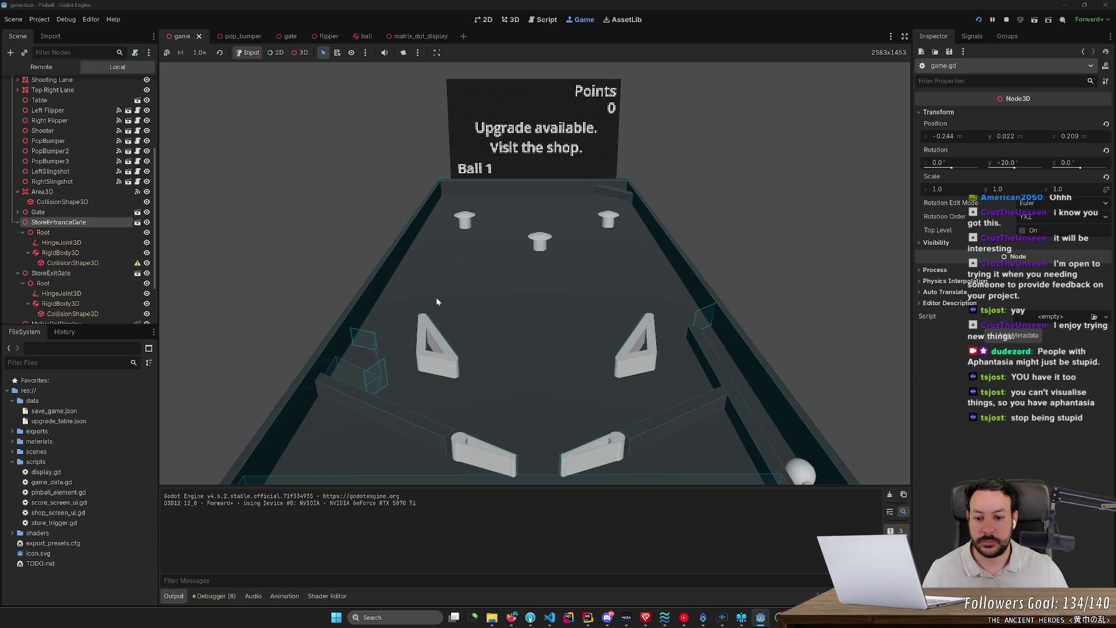
Hold both flippers, drop a new ball, check the error list, then stop the game
key(space)
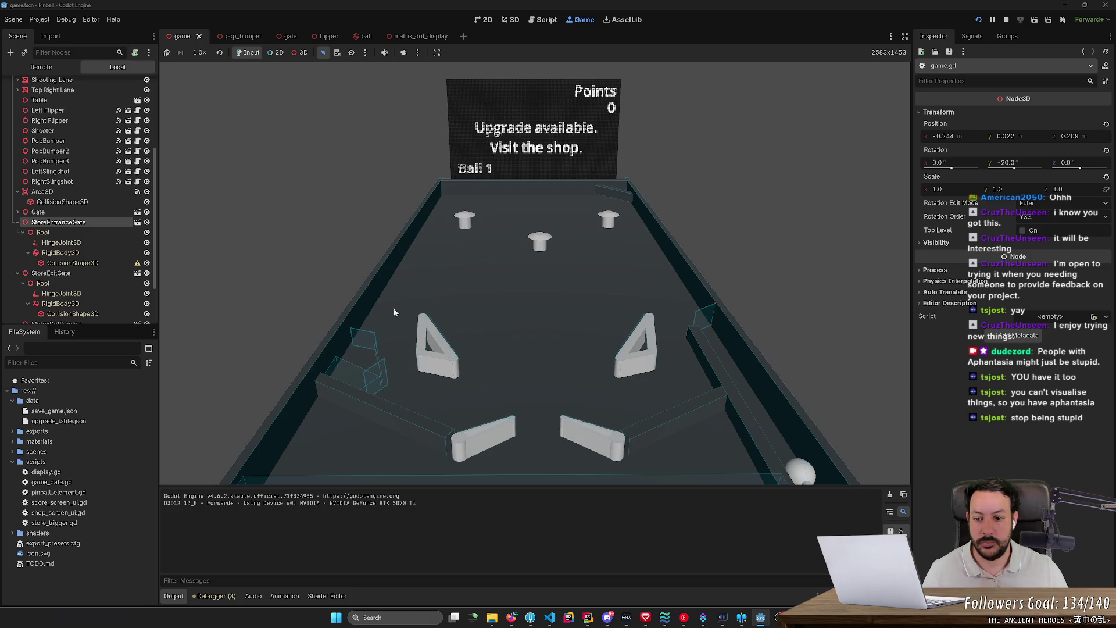
click(379, 319)
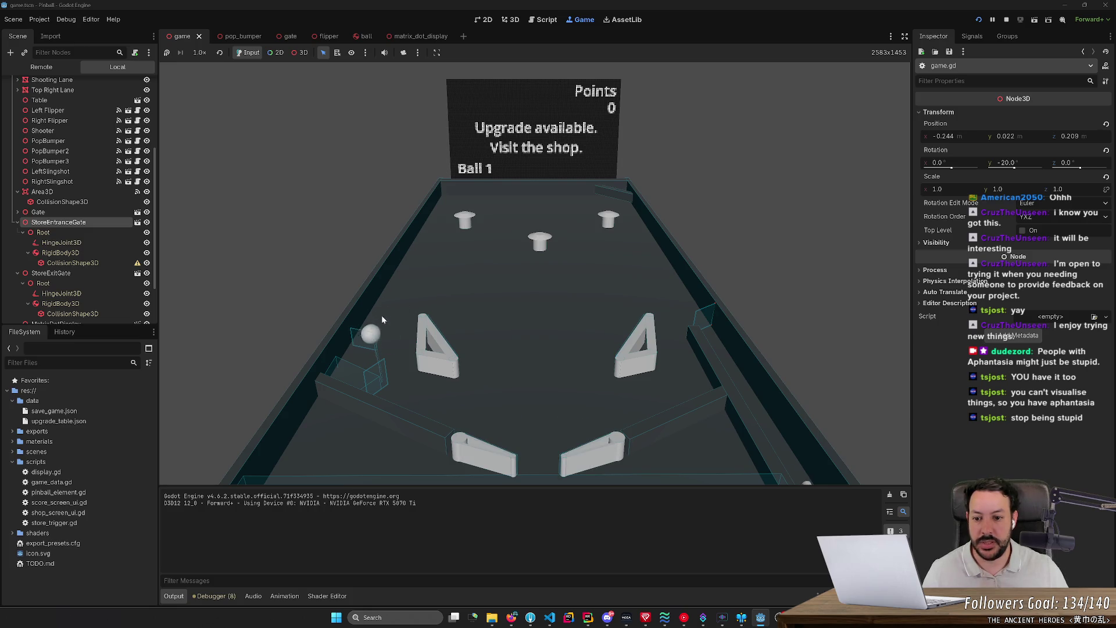
key(space)
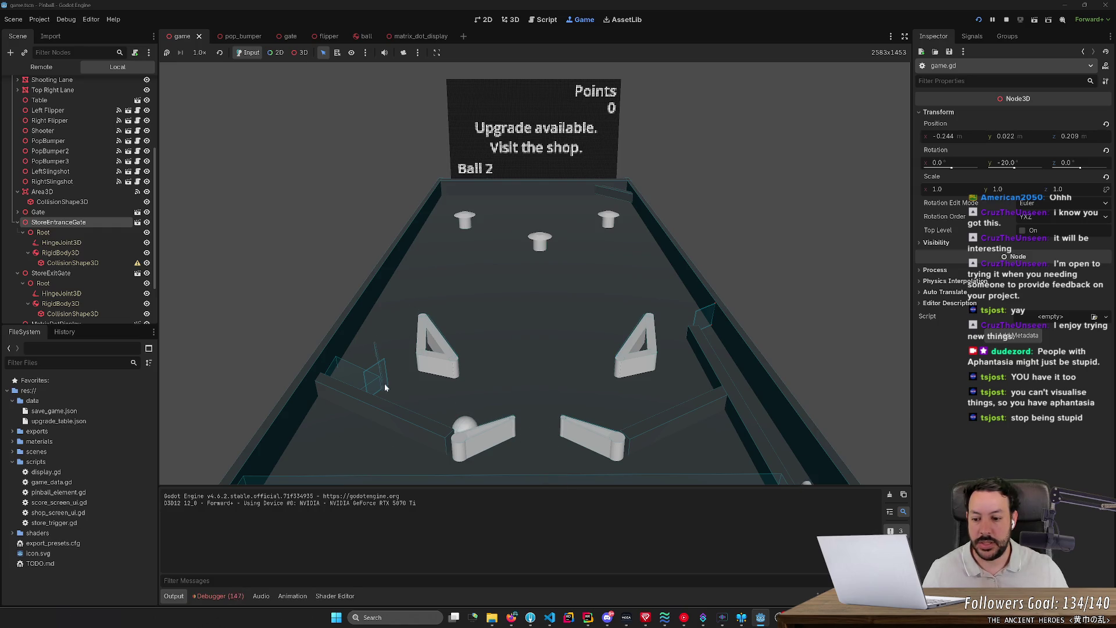
click(231, 595)
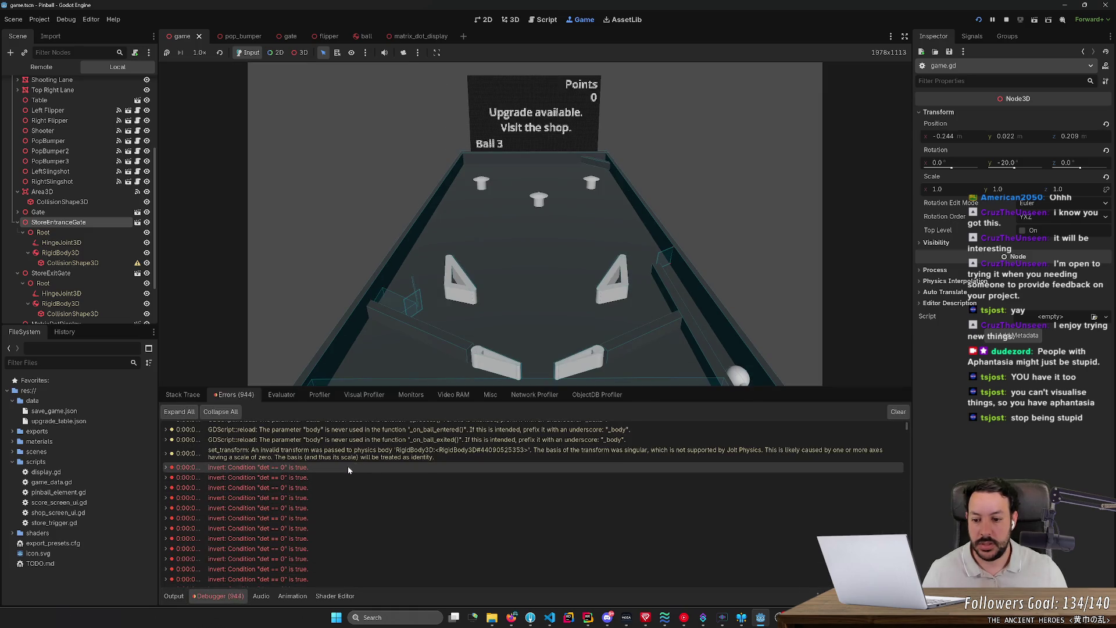
click(1006, 20)
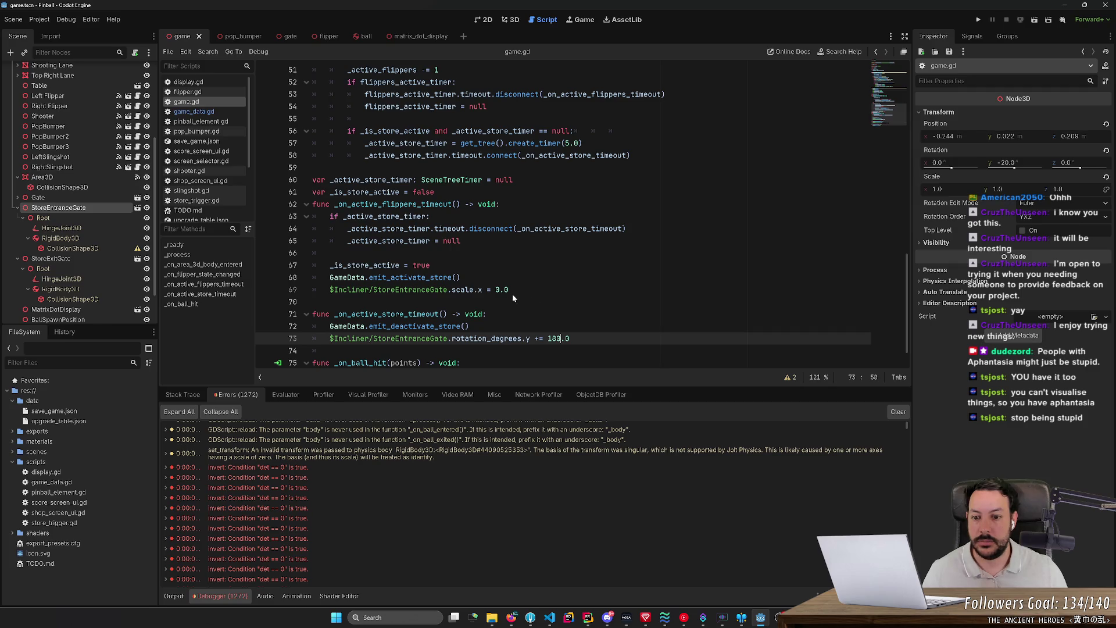
Replace line 69 with '$Incliner/StoreEntranceGate.rotation_degrees.y += 180.0' and run the game
key(ctrl+z)
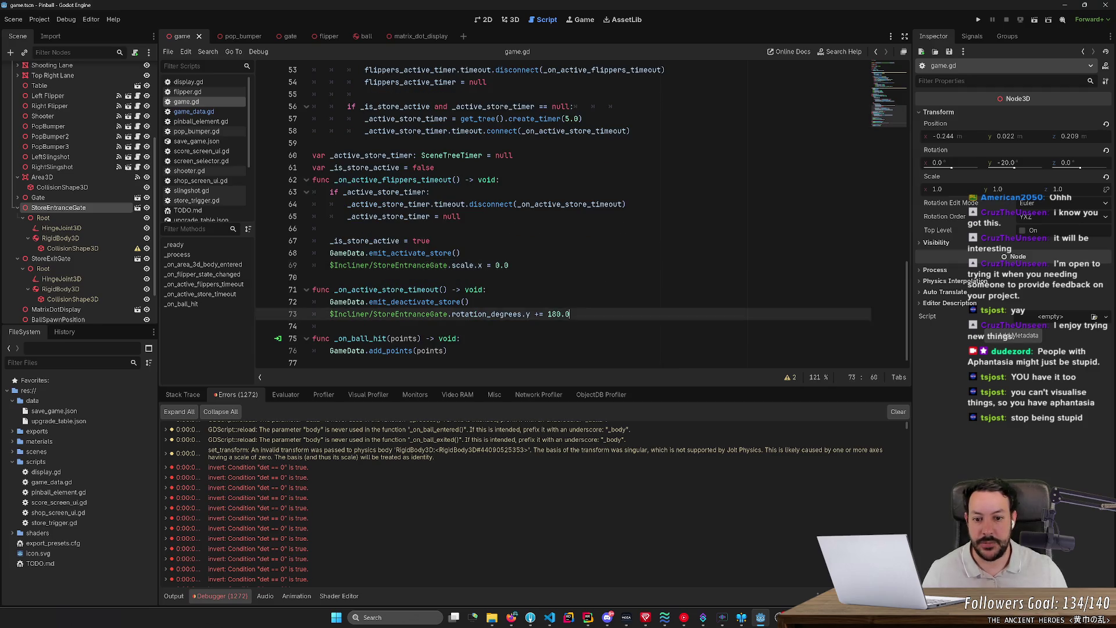
key(ctrl+shift+z)
text($Incliner/StoreEntranceGate.rotation_degrees.y += 180.0)
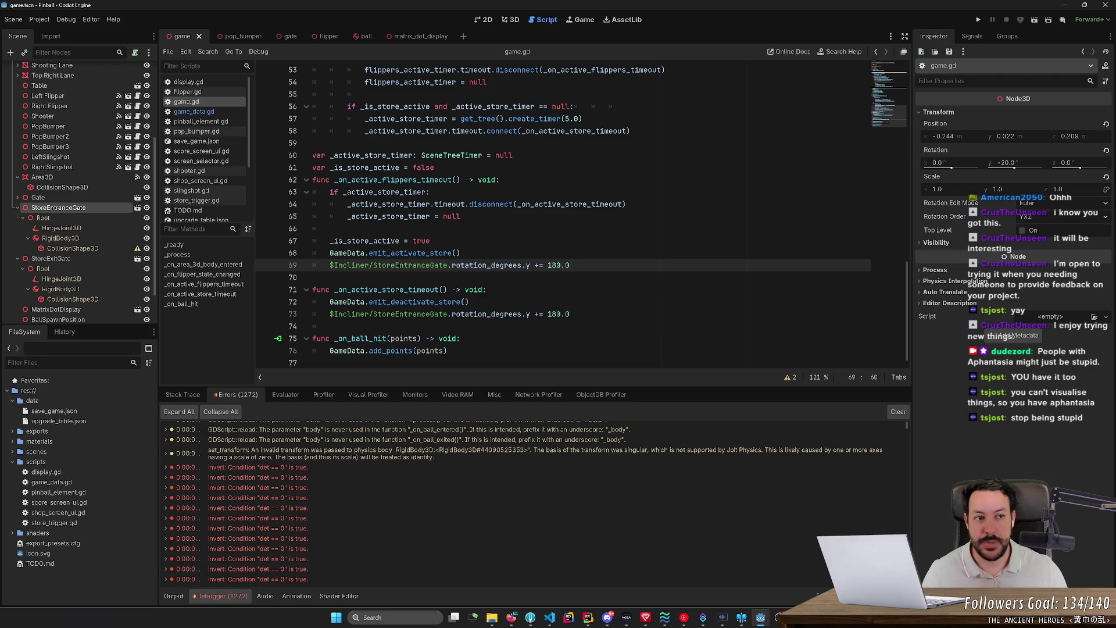
click(977, 19)
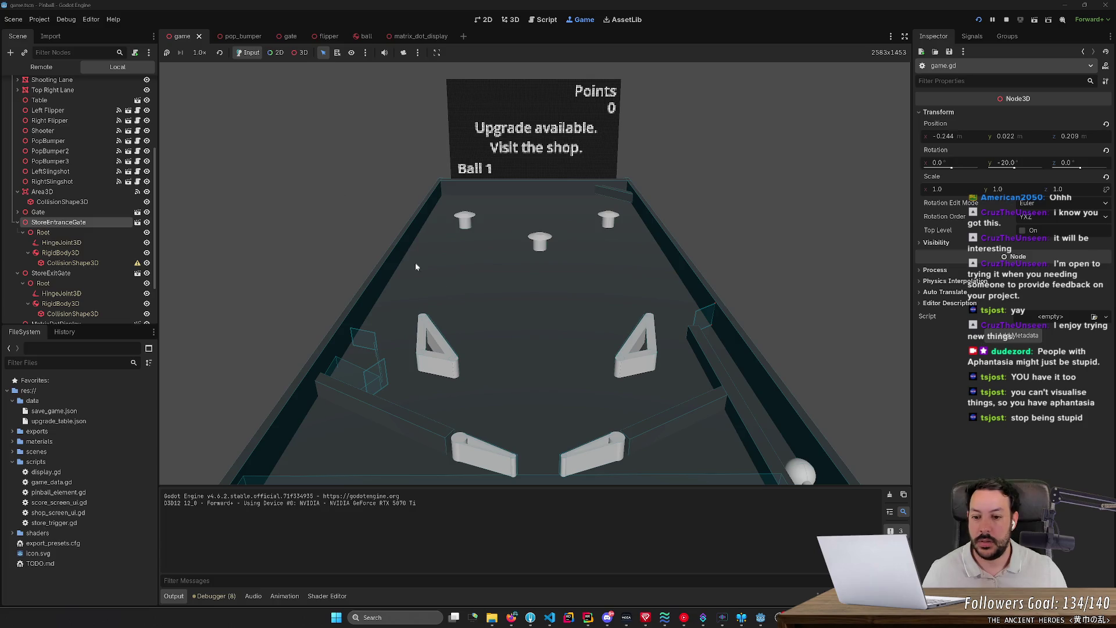
Test the store gate in-game by dropping a ball and holding both flippers
click(382, 314)
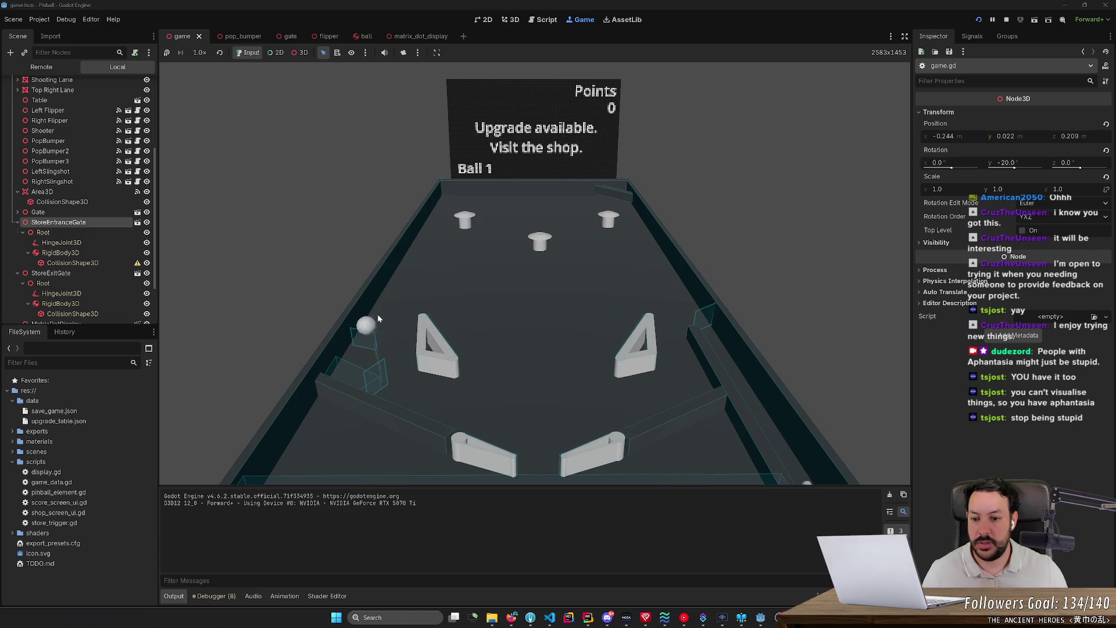
key(space)
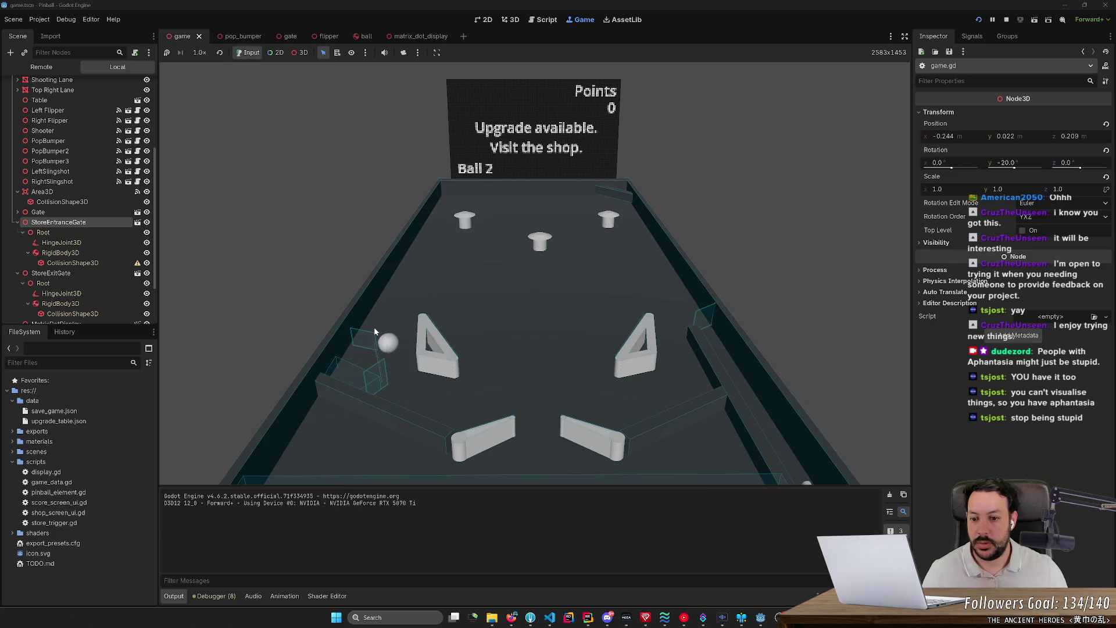
key(Right)
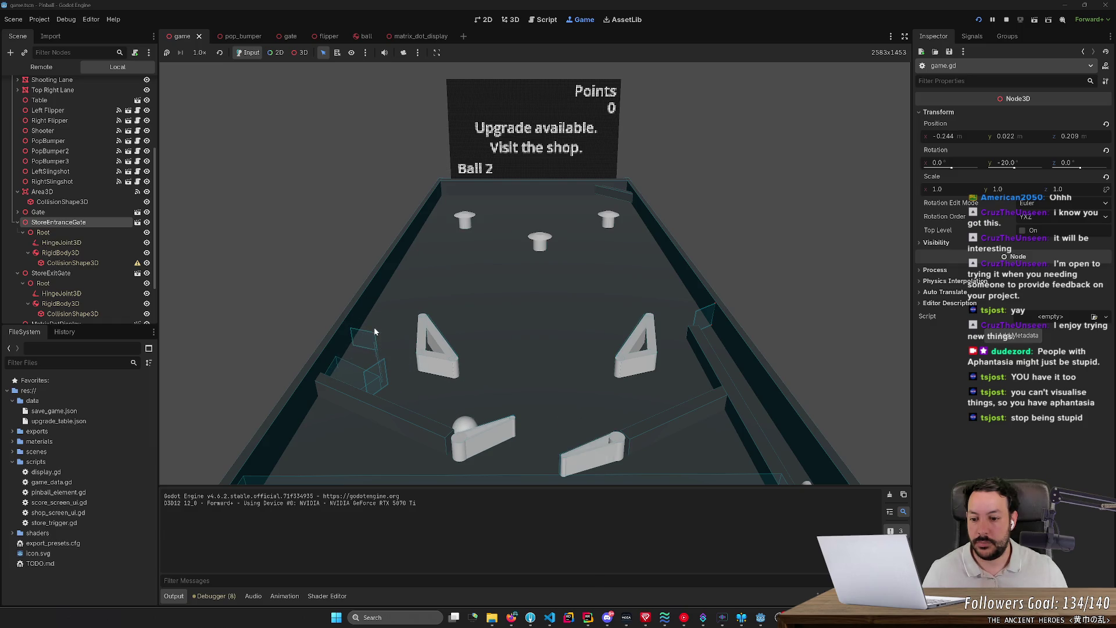
key(Left)
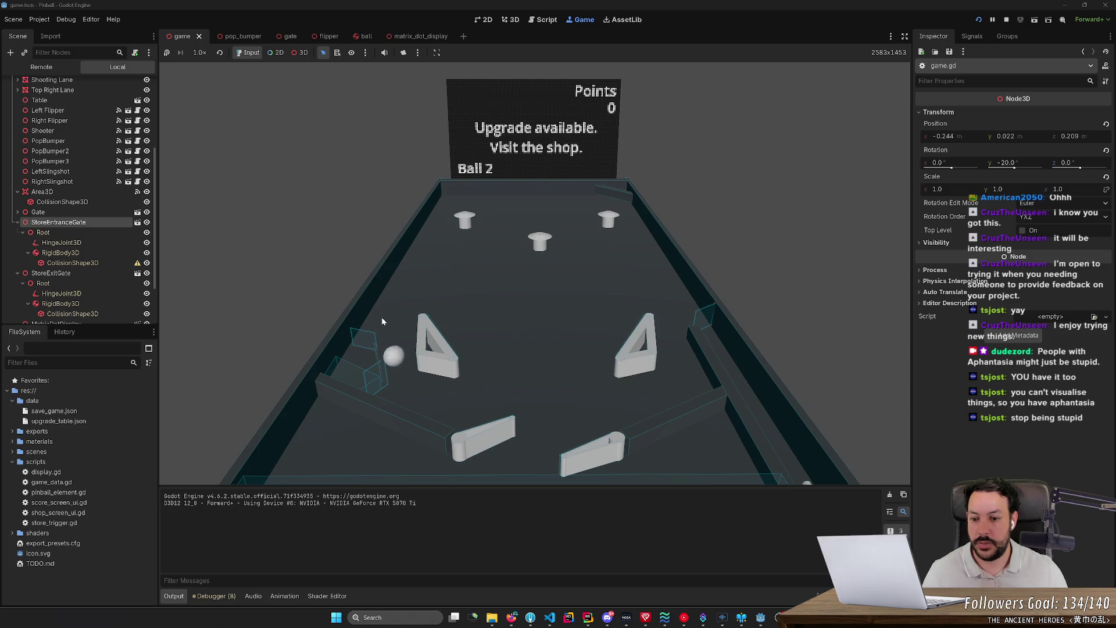
key(Left)
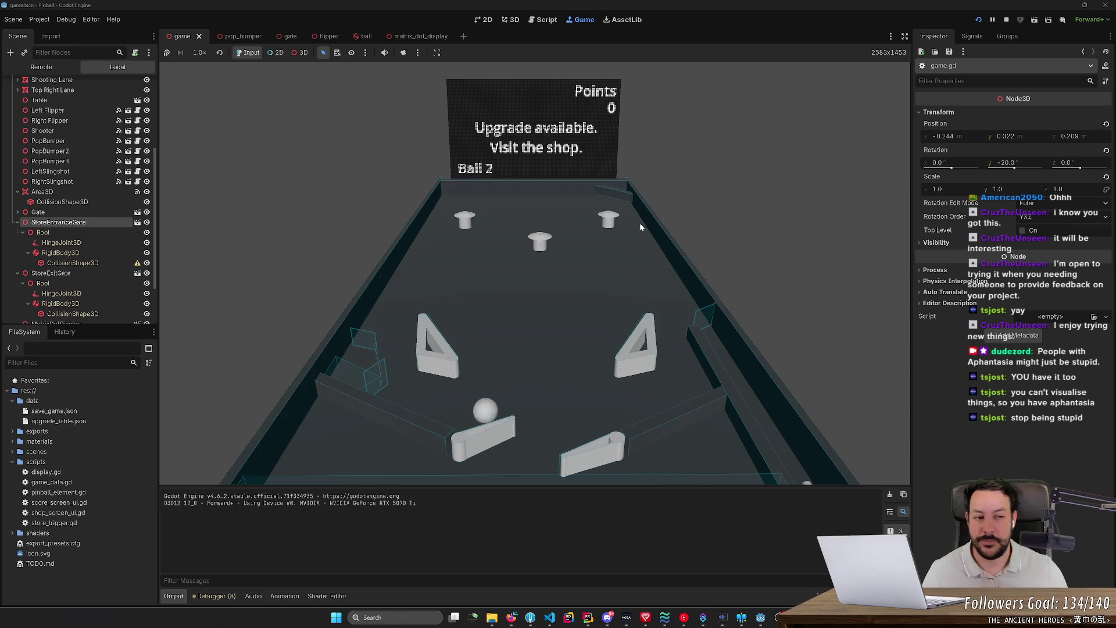
Change rotation_degrees.y to .x on lines 69 and 73 of game.gd and relaunch
click(1006, 19)
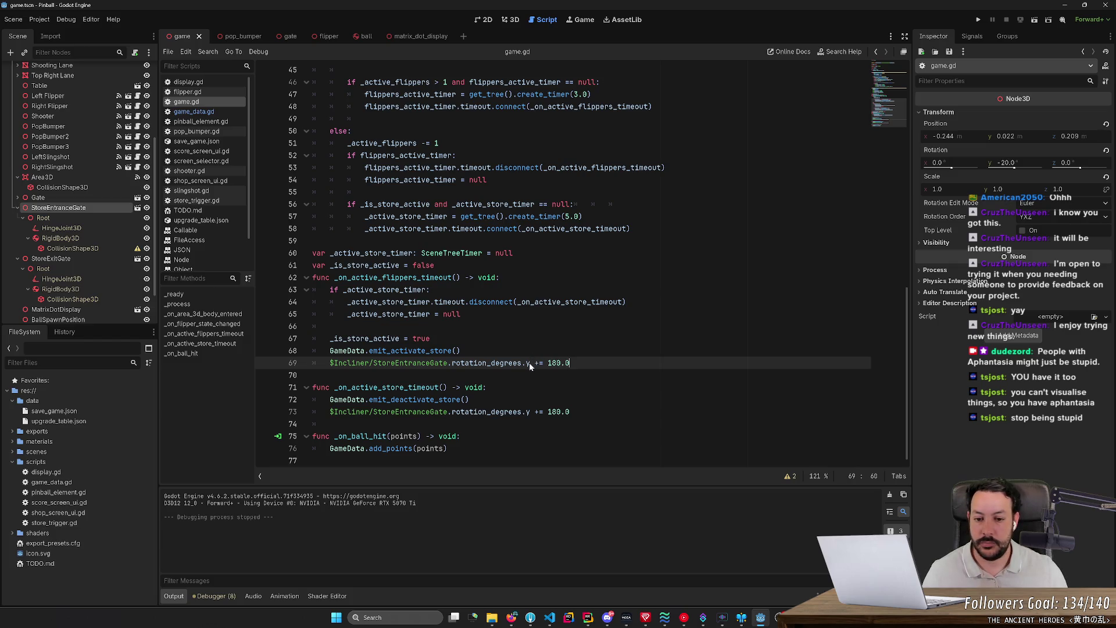
key(Left)
key(Left)
key(Left)
key(BackSpace)
text(x)
key(Down)
key(Down)
key(Down)
key(Down)
key(End)
key(Left)
key(Left)
key(Left)
key(BackSpace)
text(x)
click(979, 20)
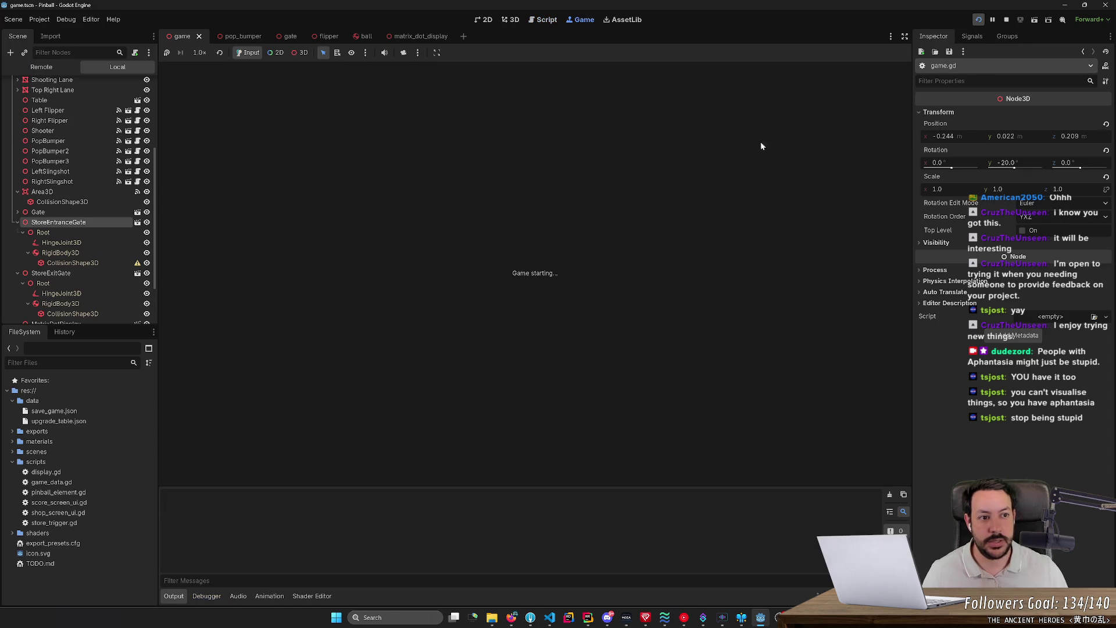
Hold both flippers, launch the ball from the shooter lane, then stop the game
key(Left)
key(Right)
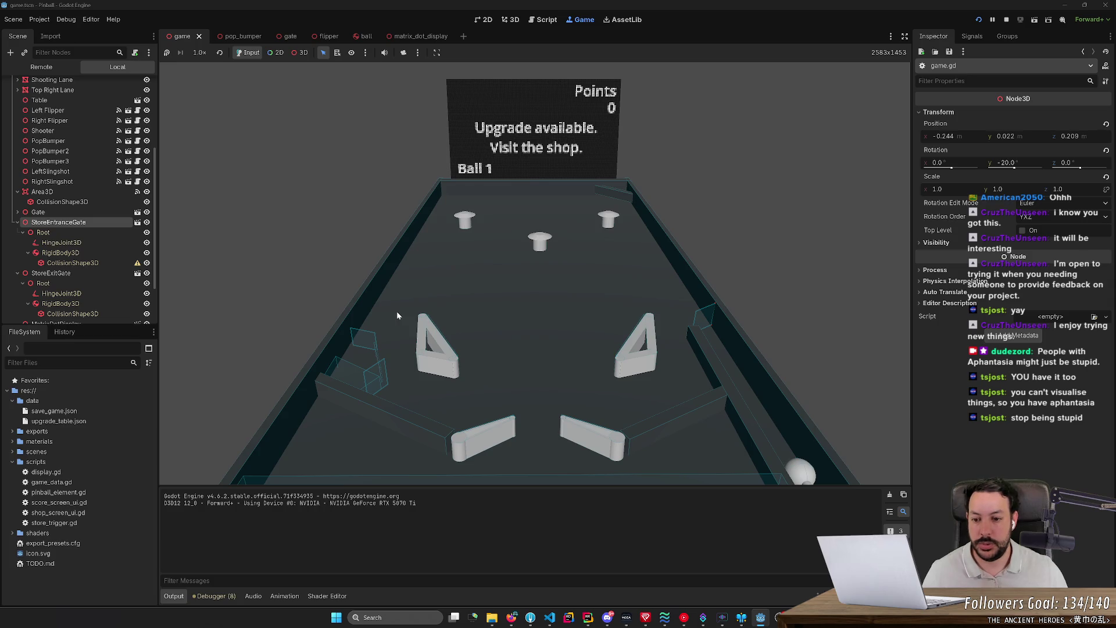
key(Down)
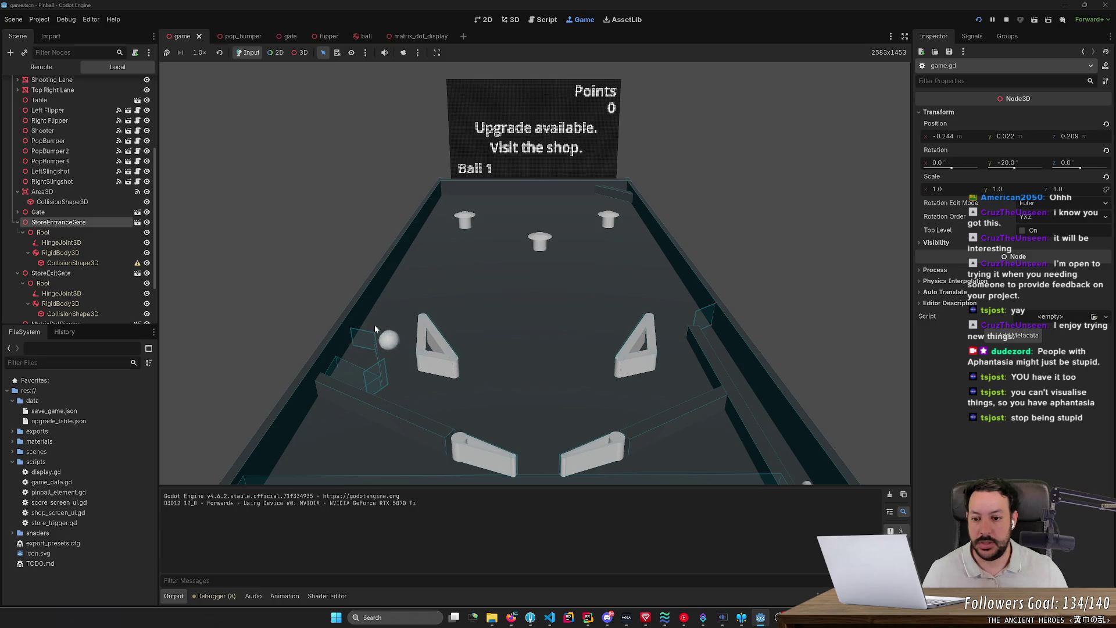
click(1006, 20)
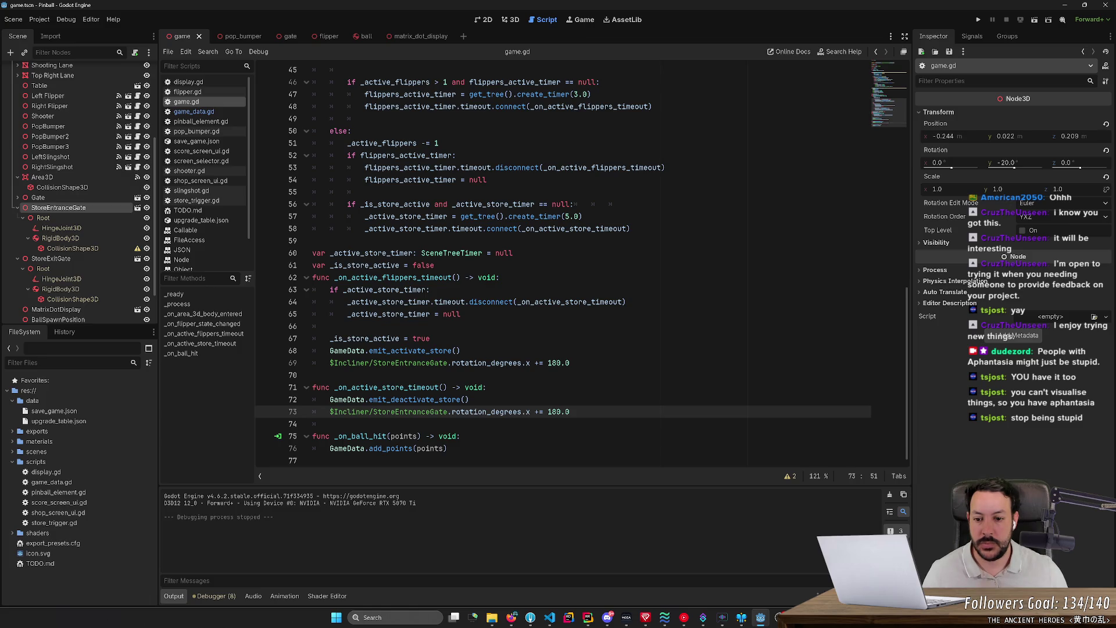
Jump from game.gd to emit_activate_store in game_data.gd, compare both scripts, and scroll to the top
ctrl+click(407, 351)
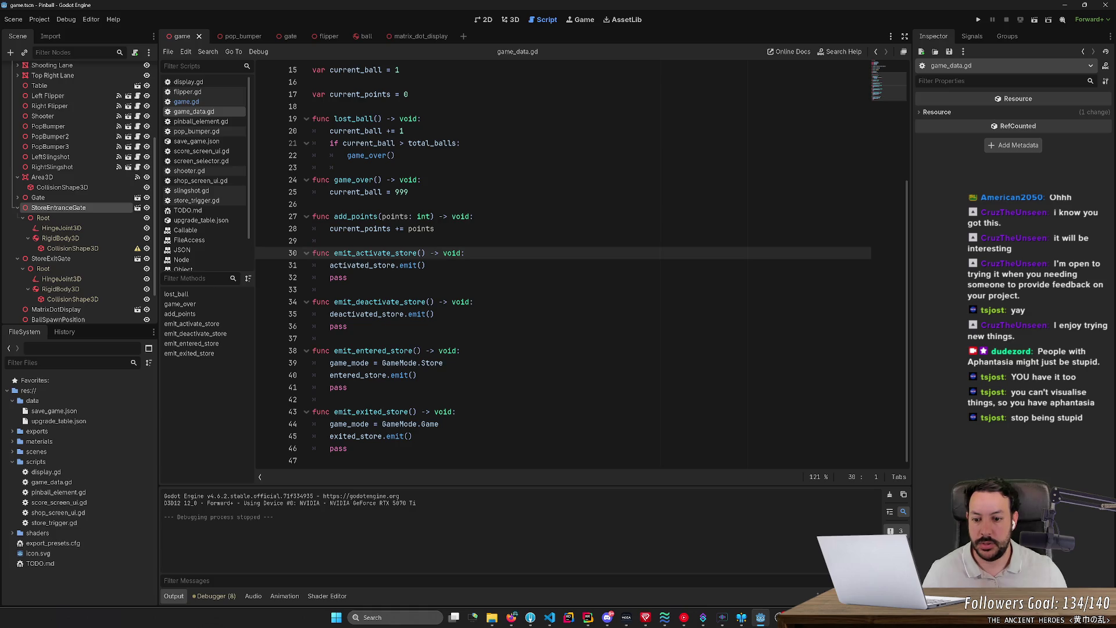
click(312, 460)
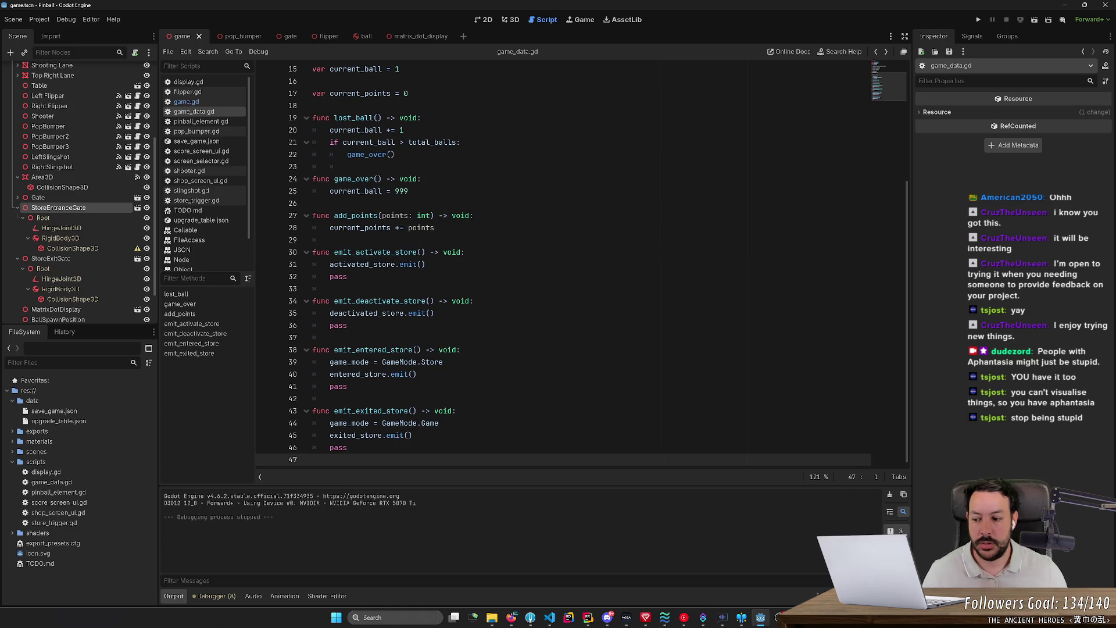
key(alt+Left)
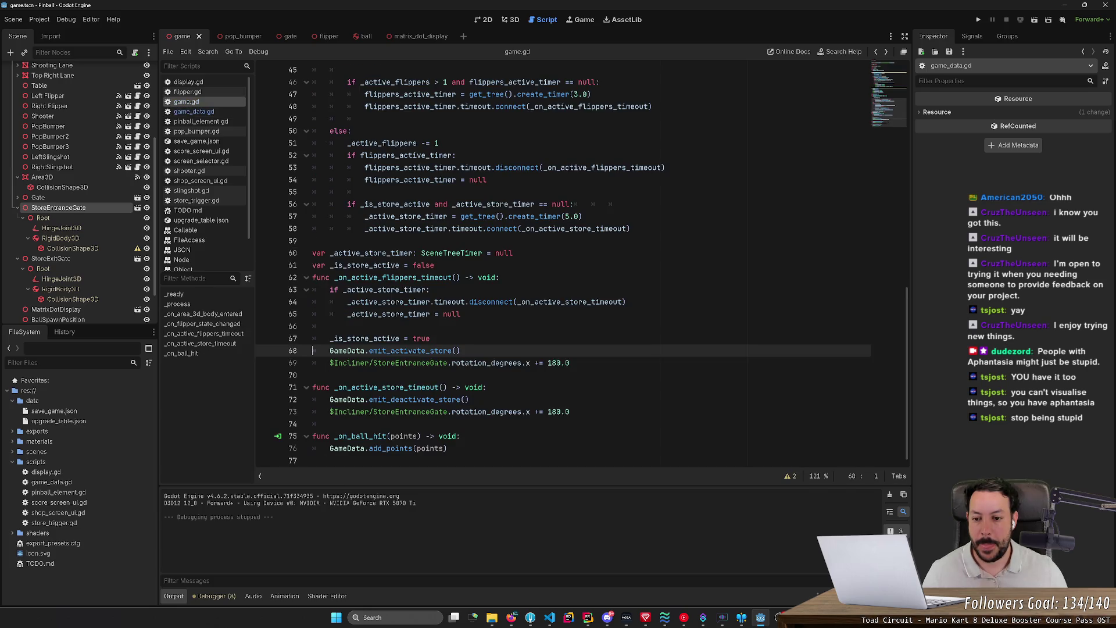
key(alt+Right)
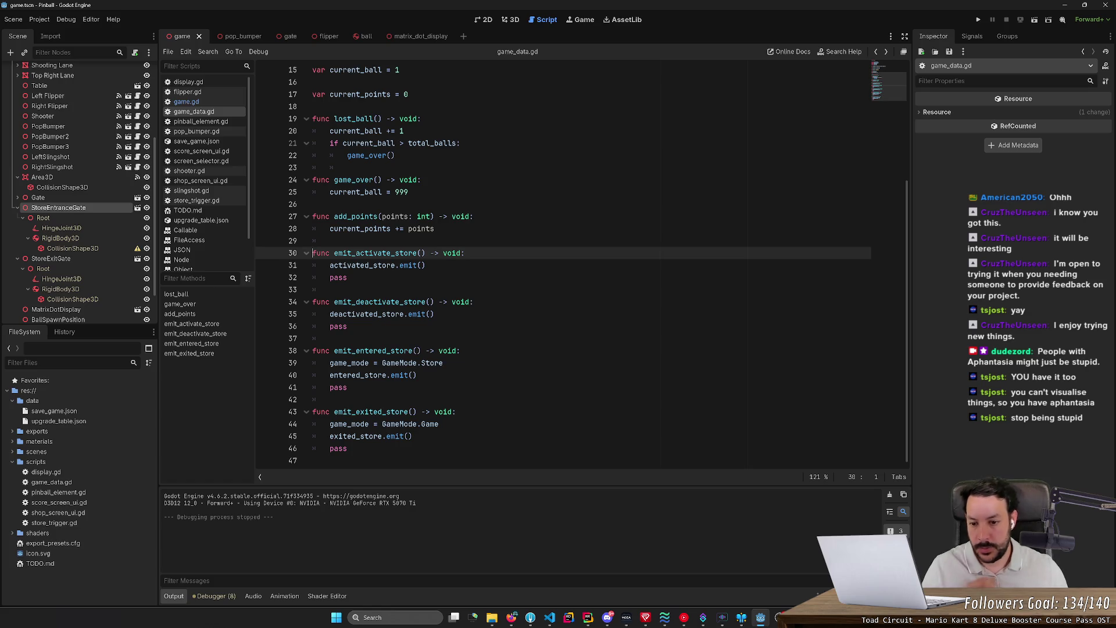
scroll(581, 262, up, 5)
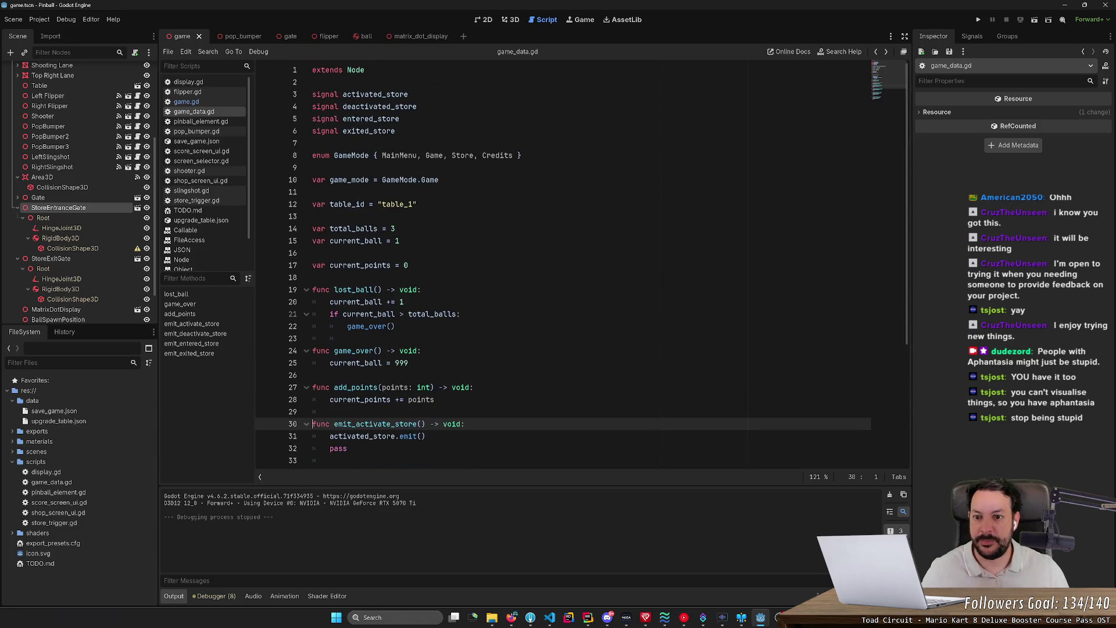
click(482, 155)
text(ExitingStore,)
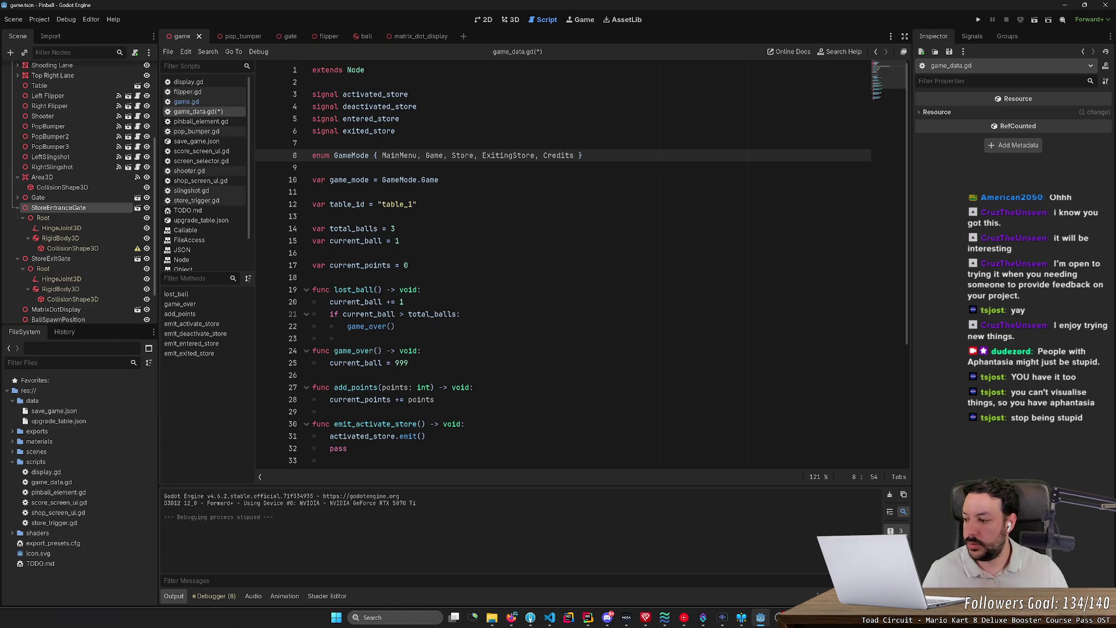
key(ctrl+s)
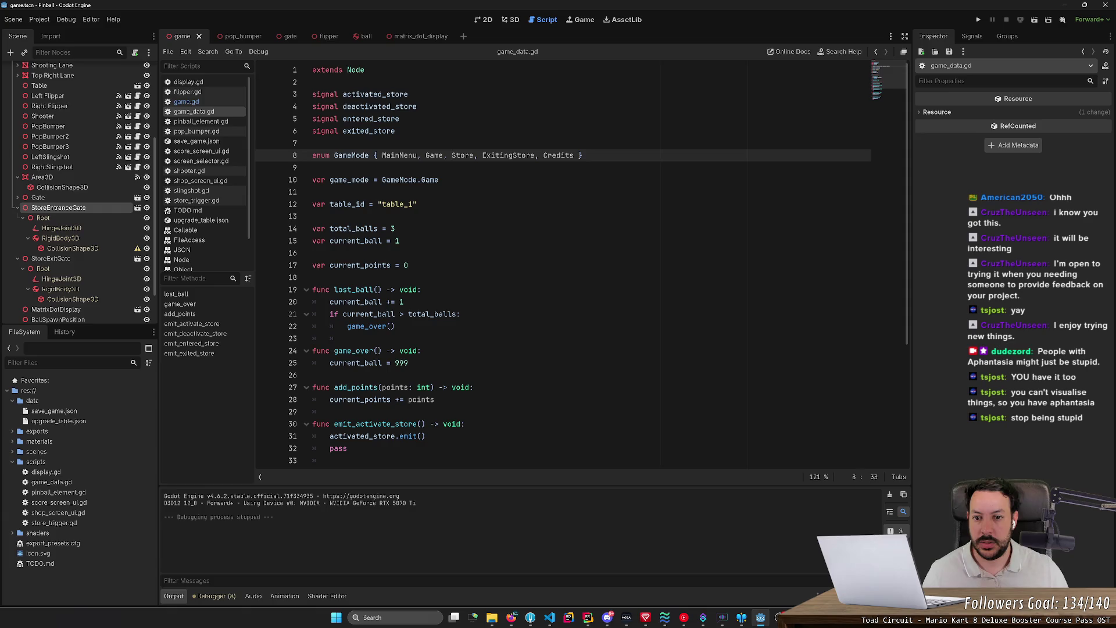
text(Entering)
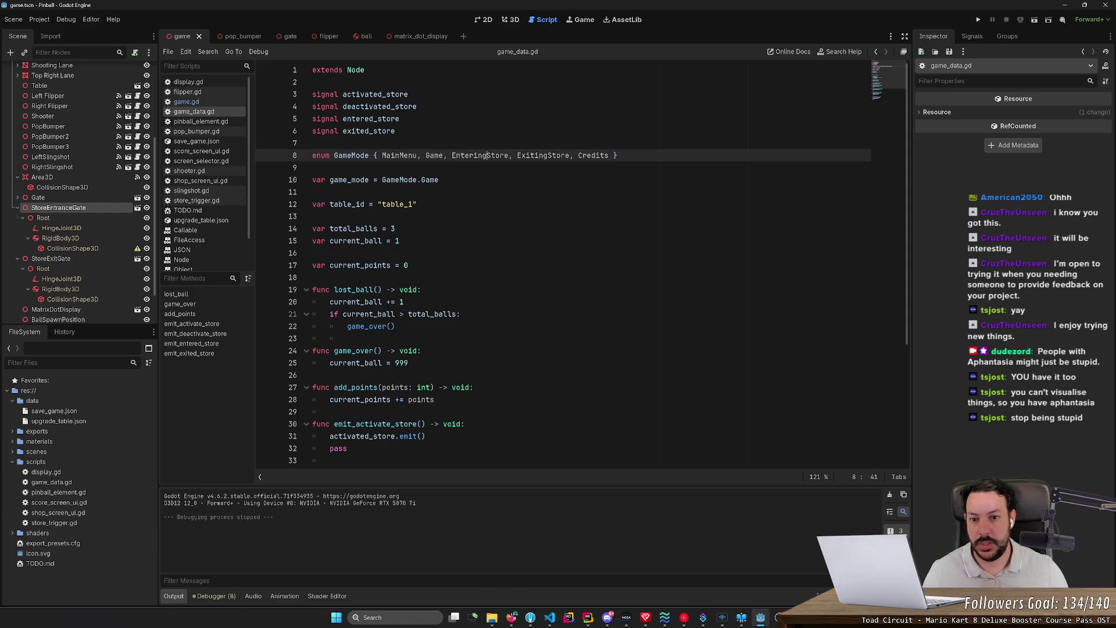
text(Store,)
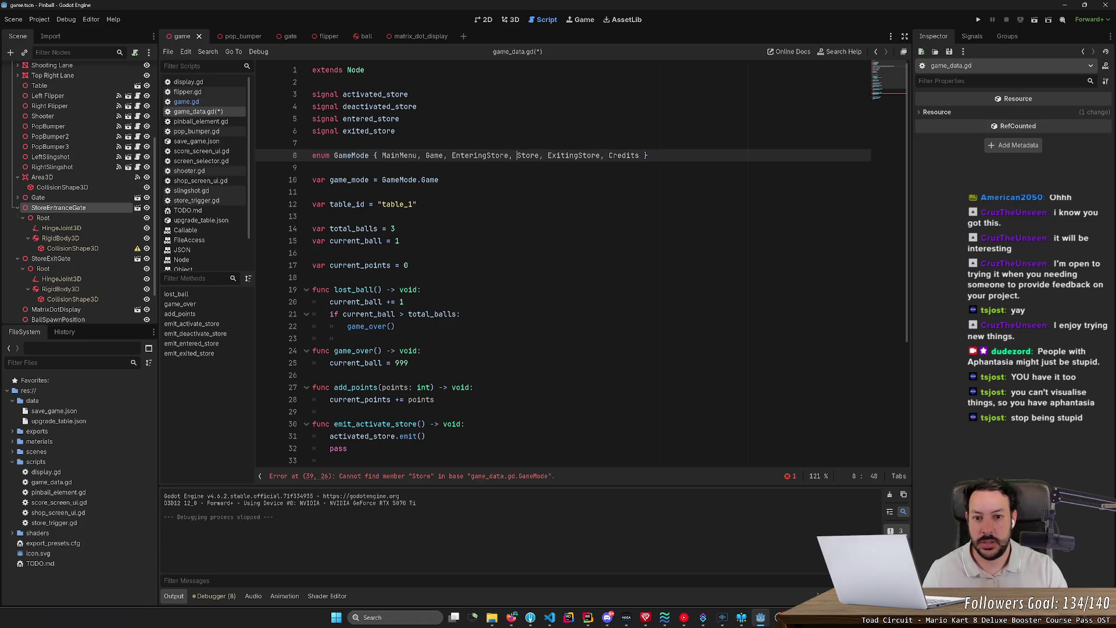
double_click(477, 155)
scroll(581, 261, down, 3)
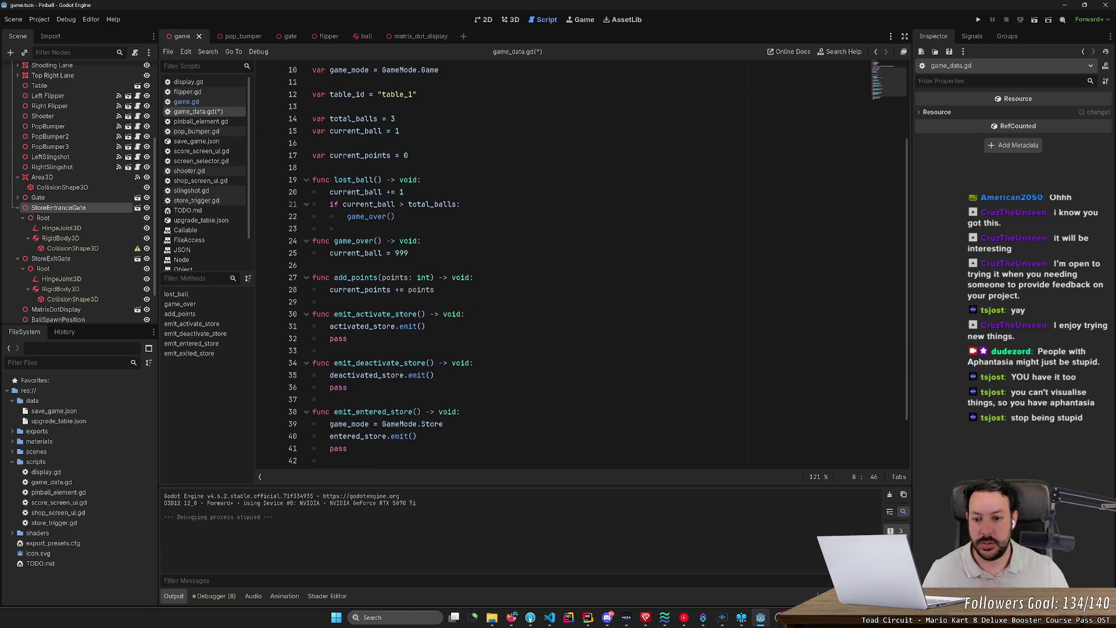
scroll(581, 262, down, 2)
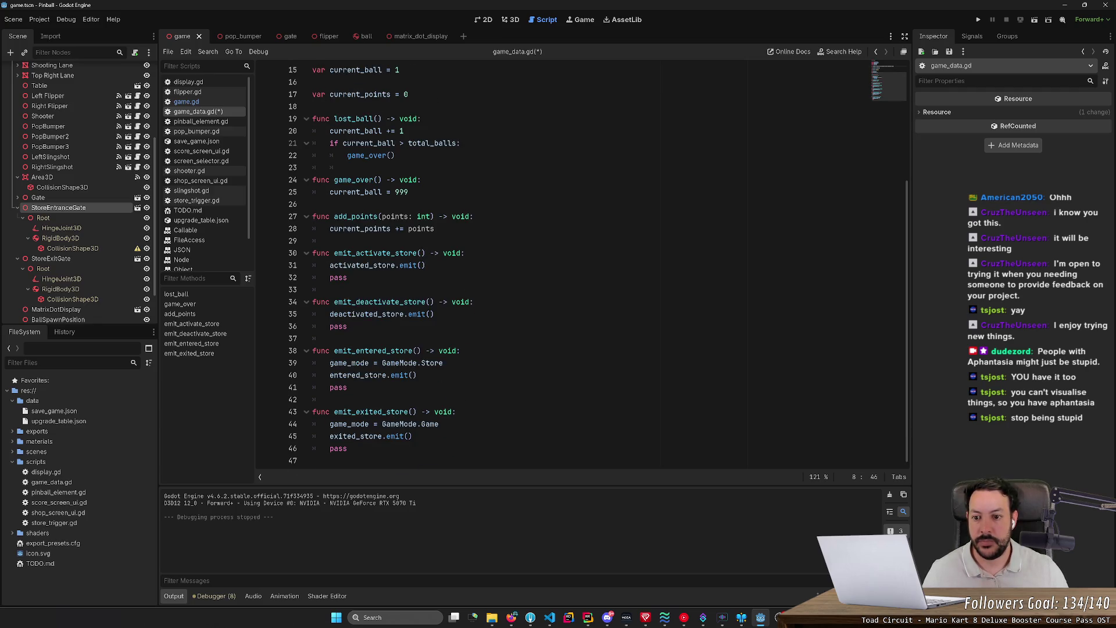
triple_click(378, 362)
key(ctrl+c)
click(482, 253)
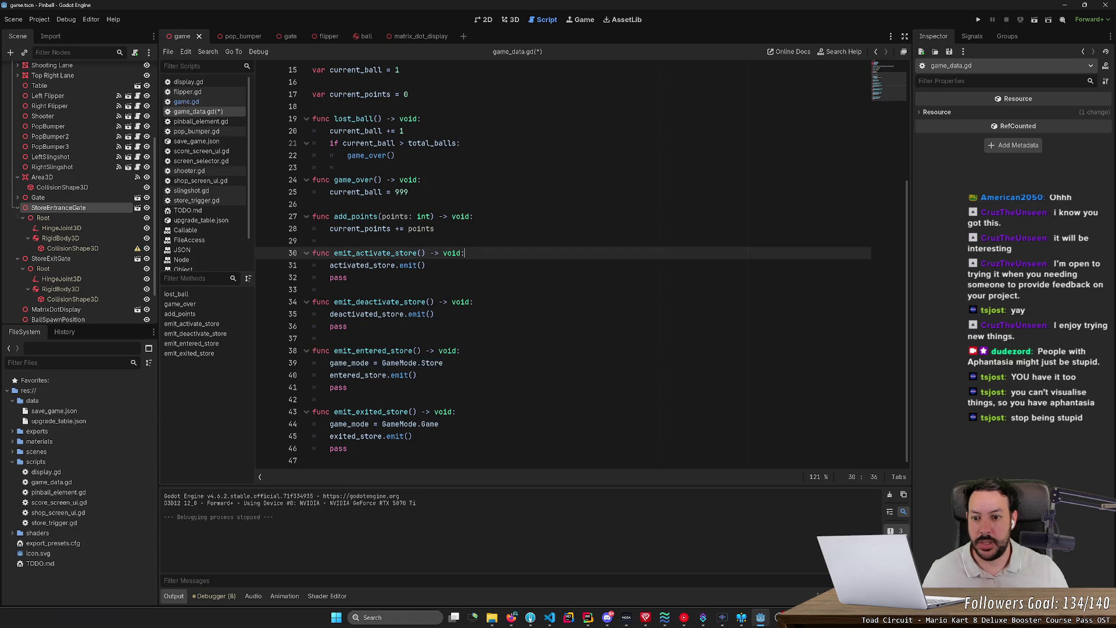
key(Return)
key(ctrl+v)
key(Up)
key(shift+Tab)
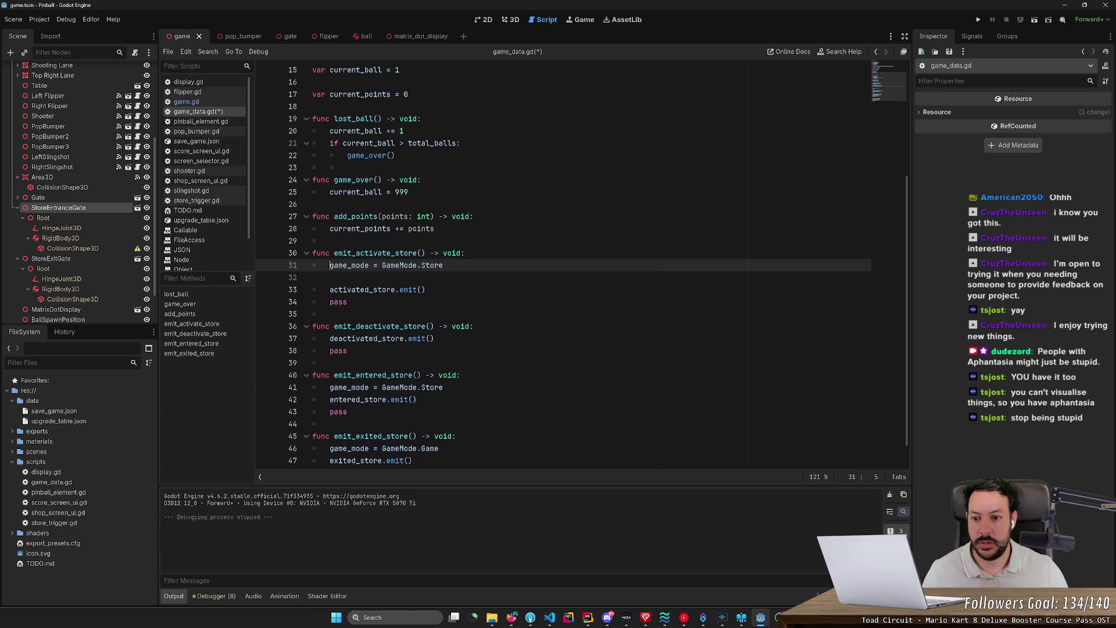
click(422, 265)
text(Entering)
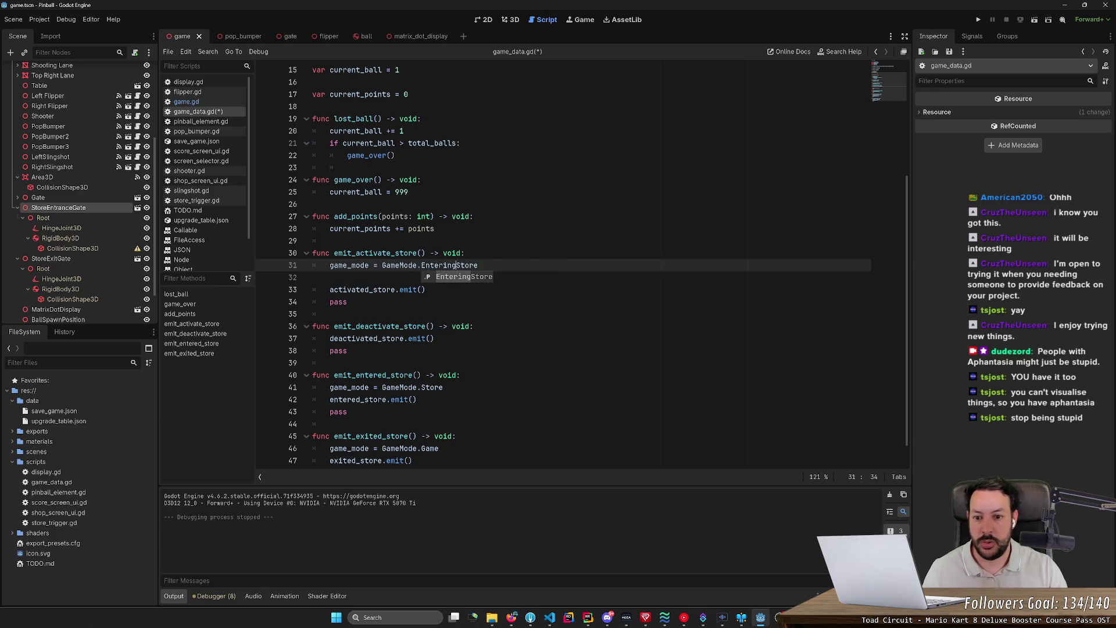
key(End)
key(Delete)
key(shift+Up)
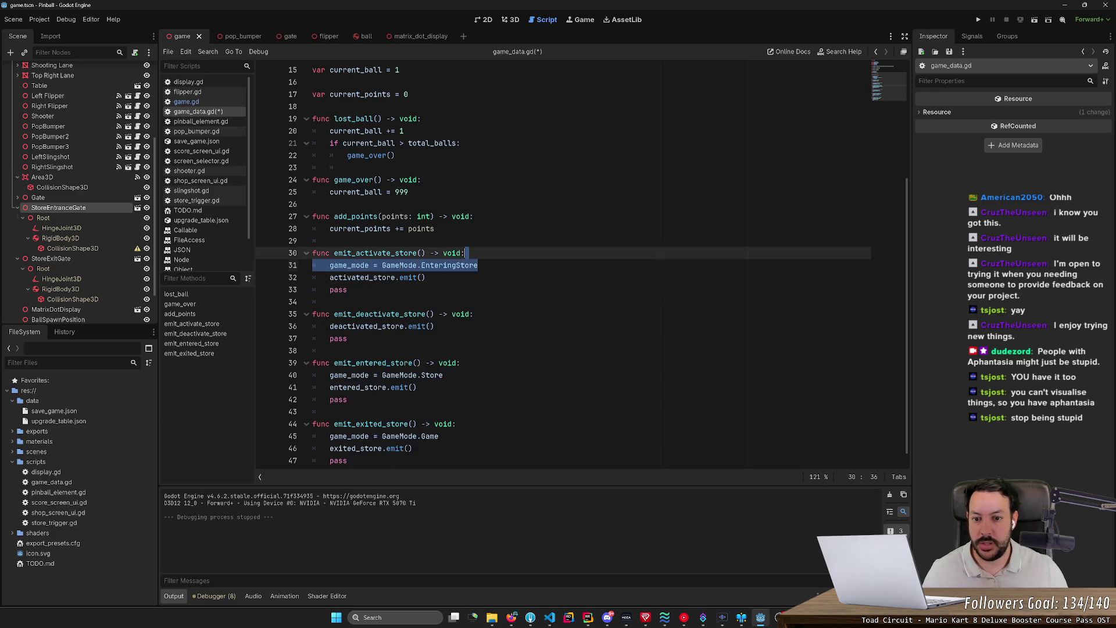
scroll(563, 266, down, 1)
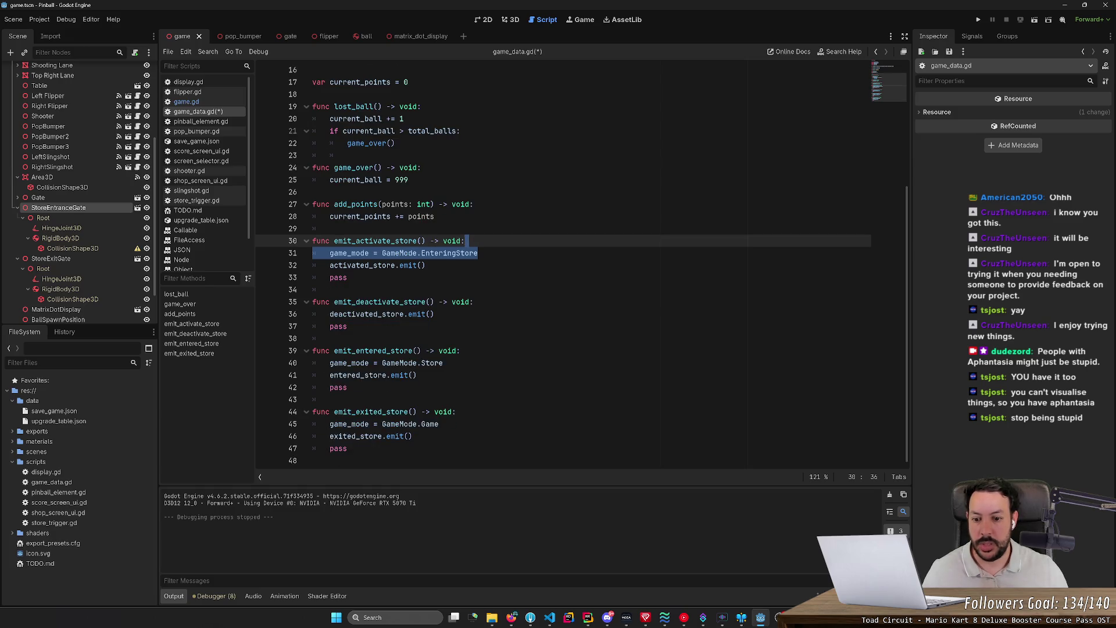
double_click(430, 424)
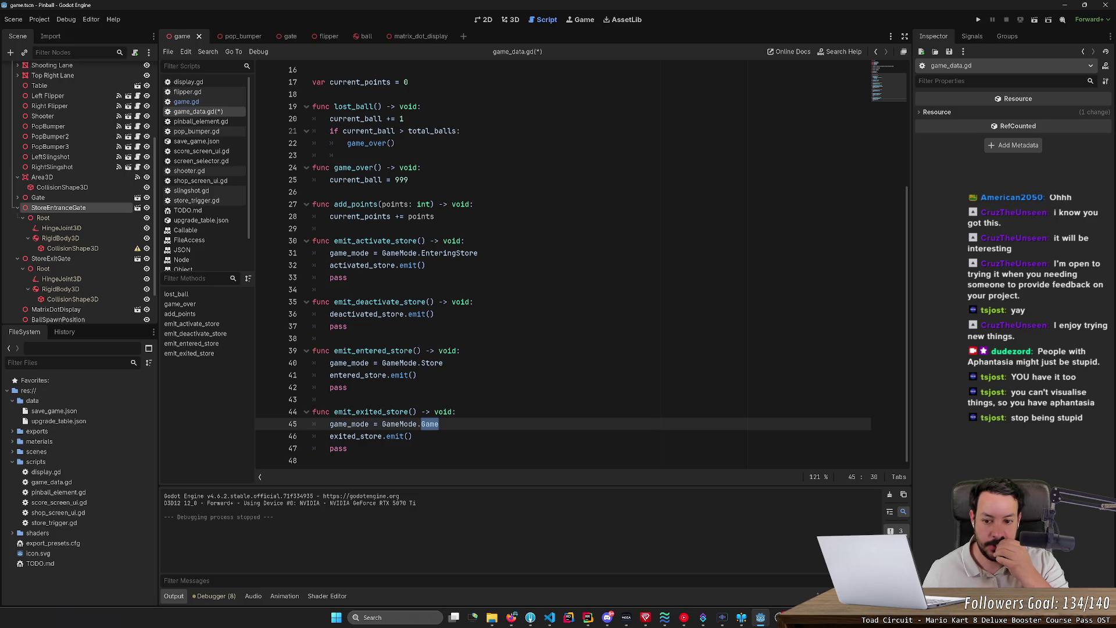
key(ctrl+z)
key(ctrl+z)
key(ctrl+z)
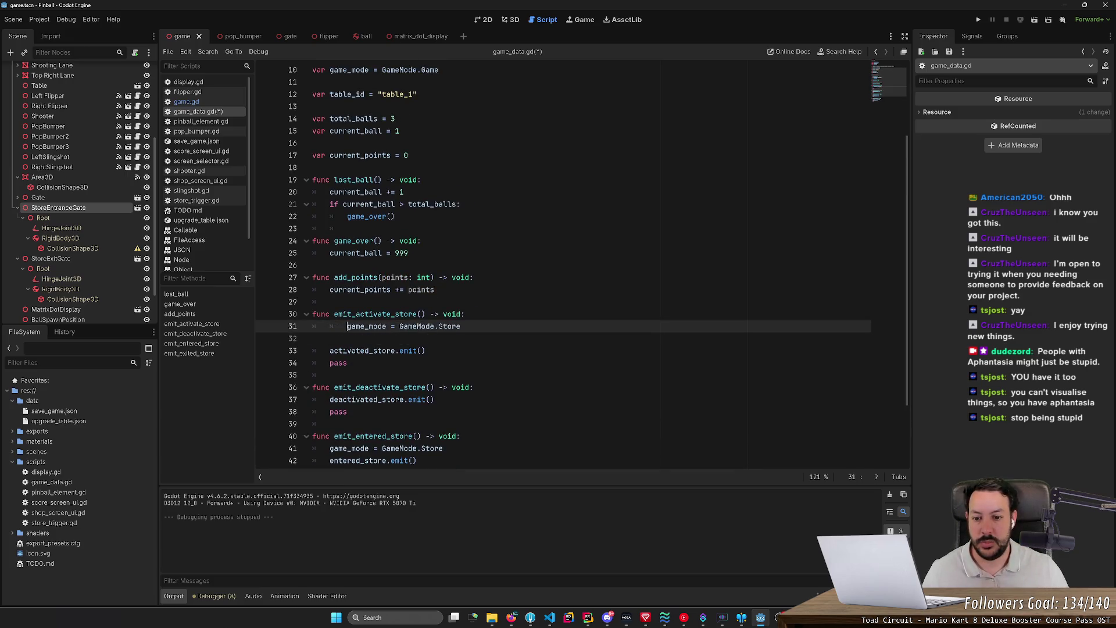
key(ctrl+z)
key(ctrl+z)
key(ctrl+z)
key(ctrl+z)
key(ctrl+s)
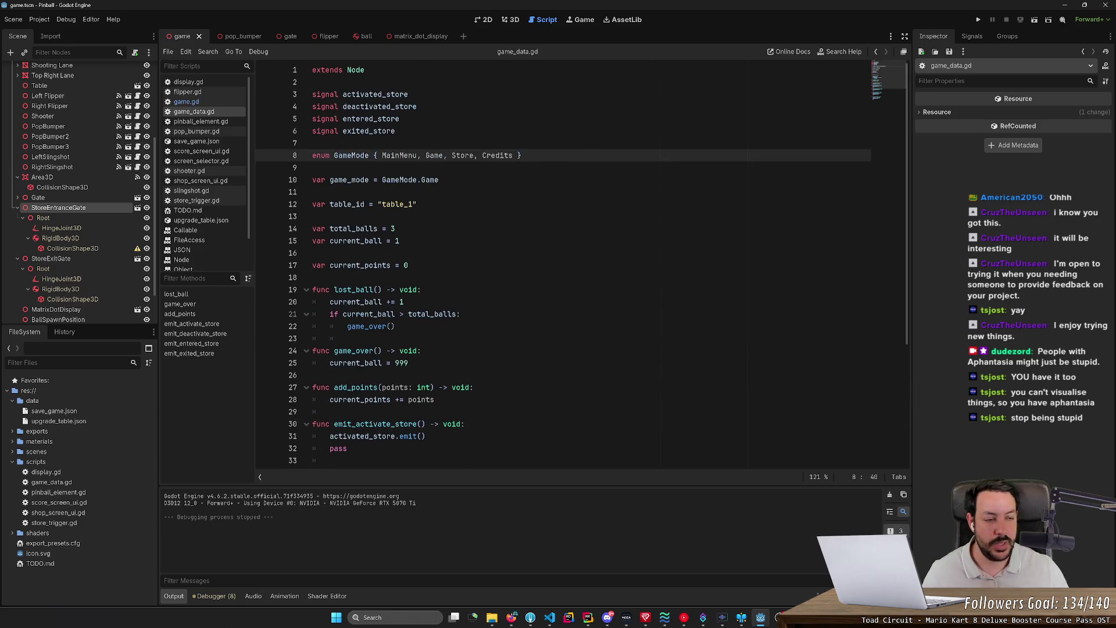
Relaunch the pinball project and shoot the ball up the table with space
scroll(582, 262, down, 4)
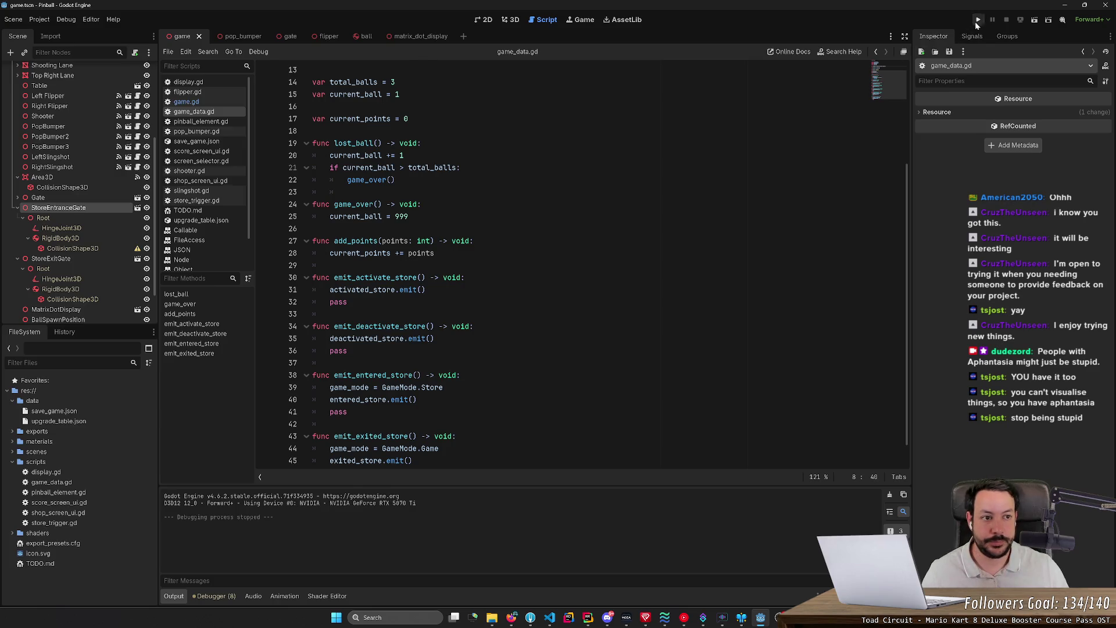
click(976, 22)
key(space)
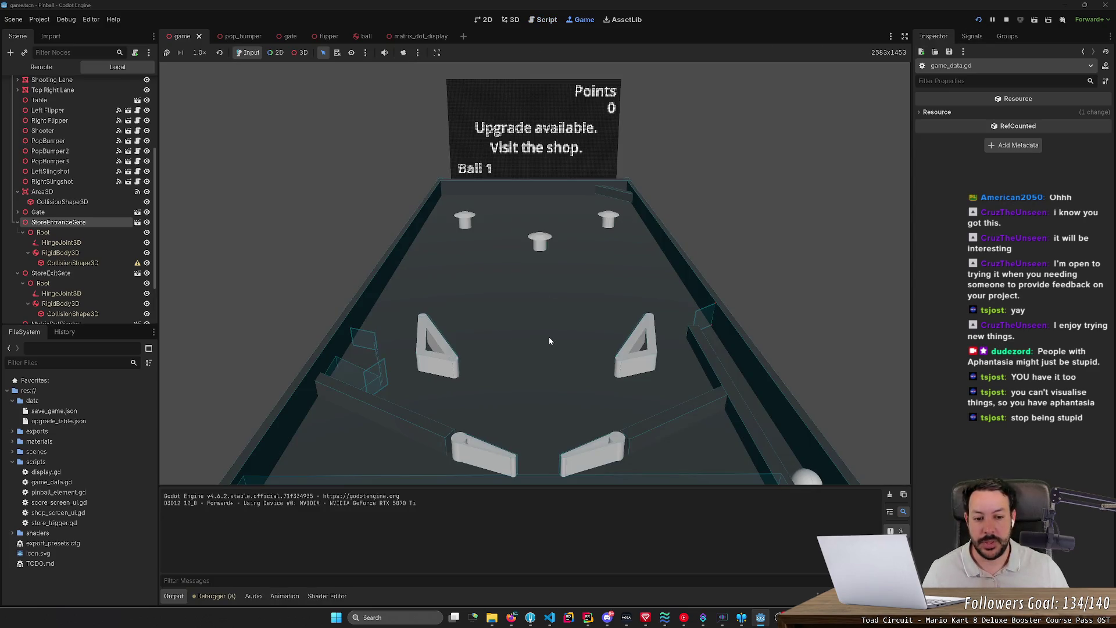